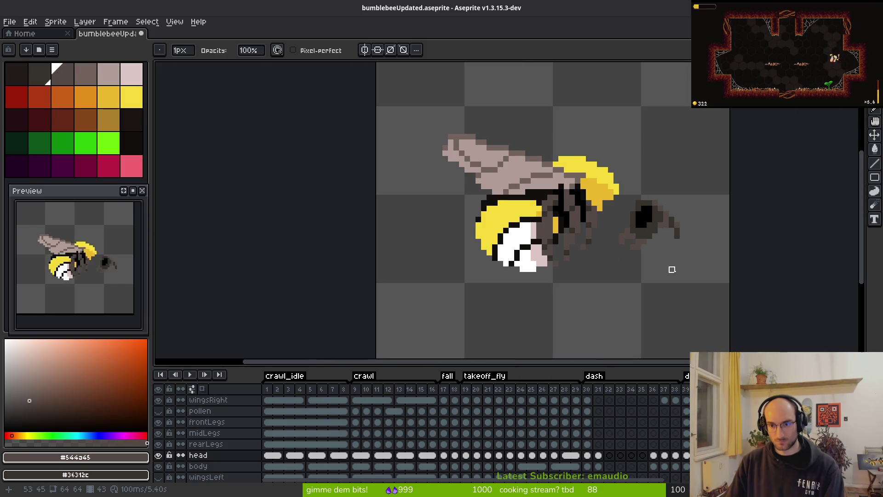
# Select the bee's head, move it up and left toward the body, and deselect
pyautogui.scroll(3, 617, 239)
pyautogui.press('f')
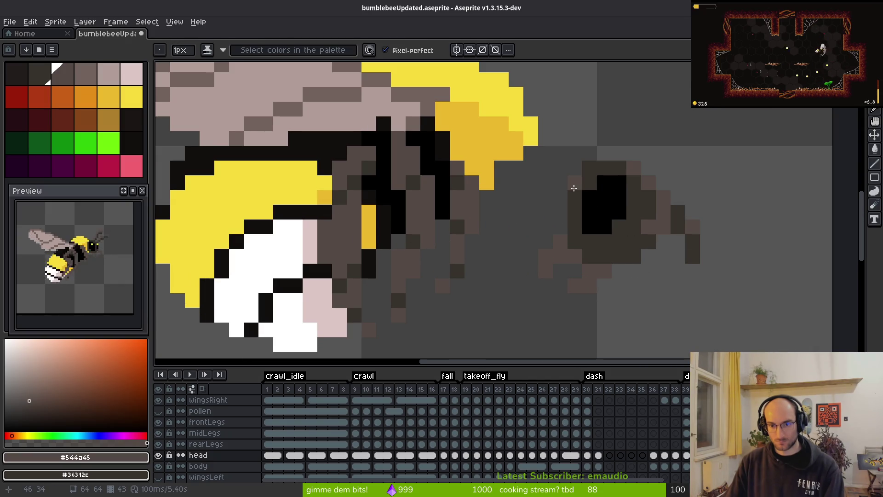
pyautogui.press('m')
pyautogui.moveTo(424, 78); pyautogui.dragTo(688, 314)
pyautogui.scroll(-1, 664, 295)
pyautogui.moveTo(556, 267)
pyautogui.mouseDown()
pyautogui.moveTo(491, 237)
pyautogui.moveTo(498, 243)
pyautogui.mouseUp()
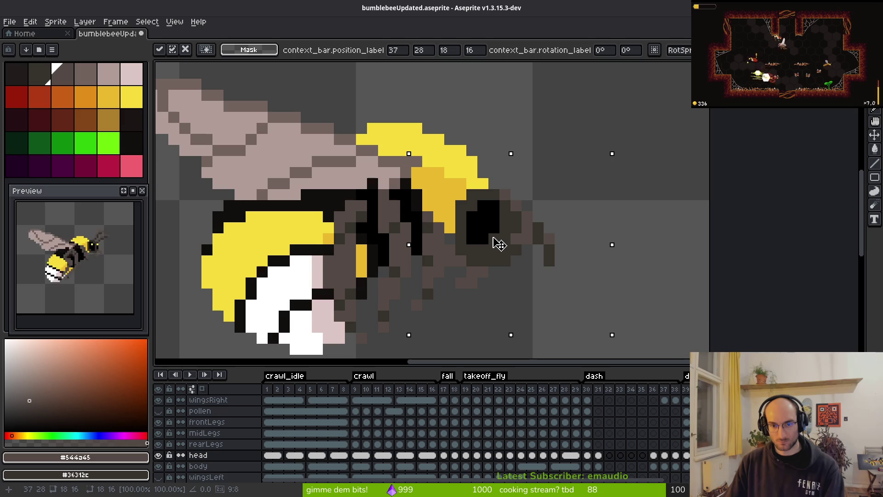
pyautogui.press('Return')
pyautogui.hotkey('ctrl', 'd')
# Lighten two head pixels beside the eye with shading ink
pyautogui.press('e')
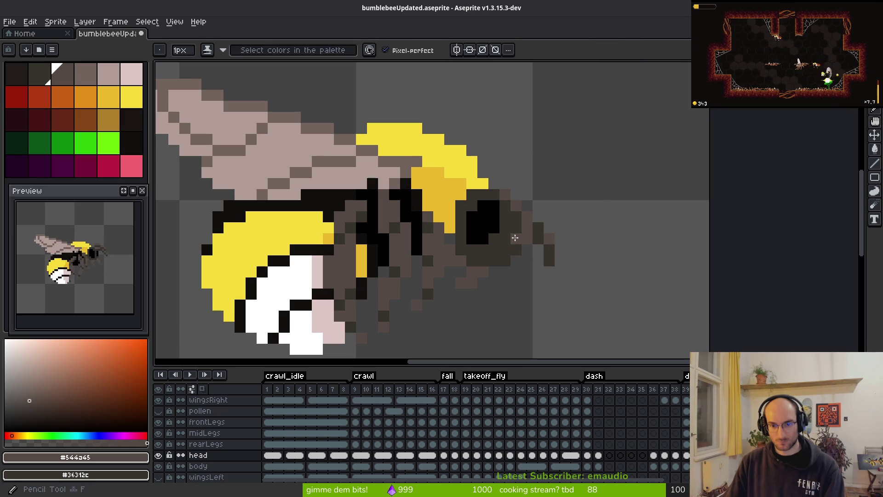
pyautogui.press('b')
pyautogui.click(548, 242)
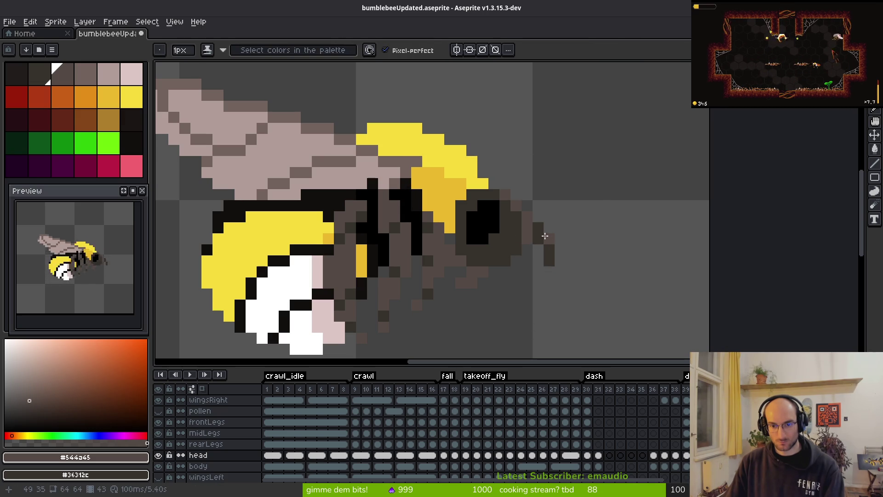
pyautogui.press('e')
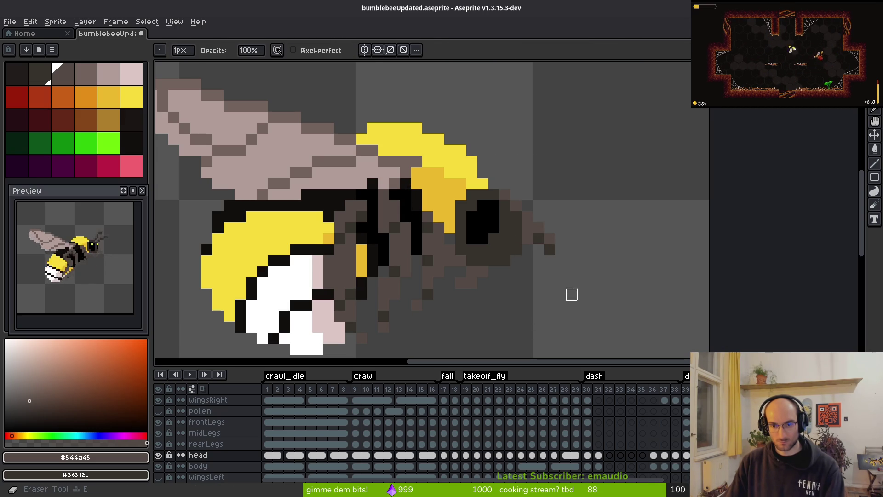
pyautogui.press('b')
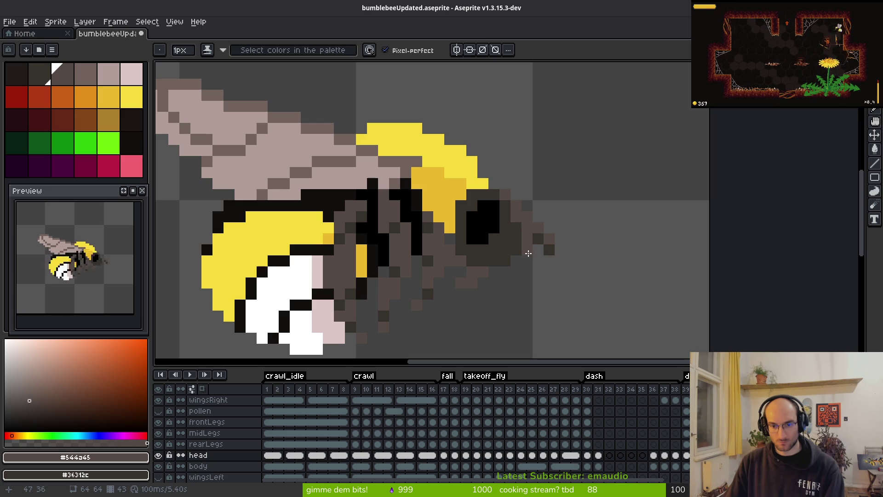
pyautogui.click(528, 227)
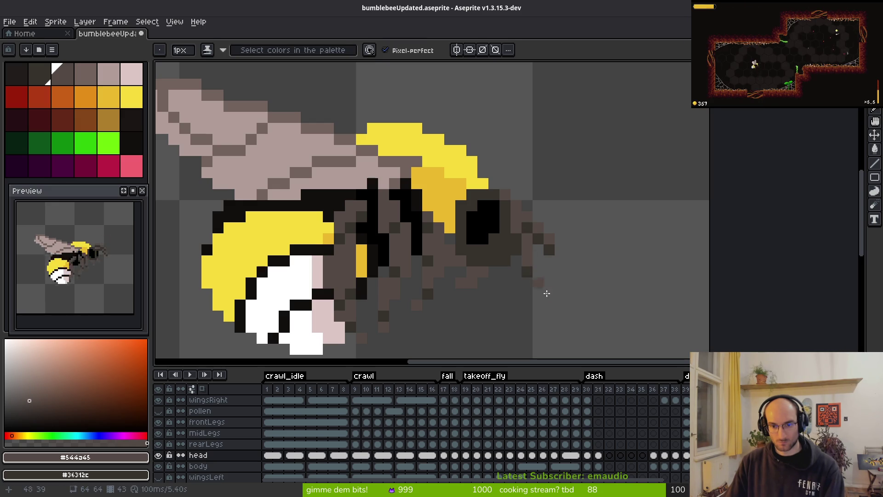
# Save the sprite as bumblebeeUpdated.aseprite
pyautogui.scroll(-4, 583, 304)
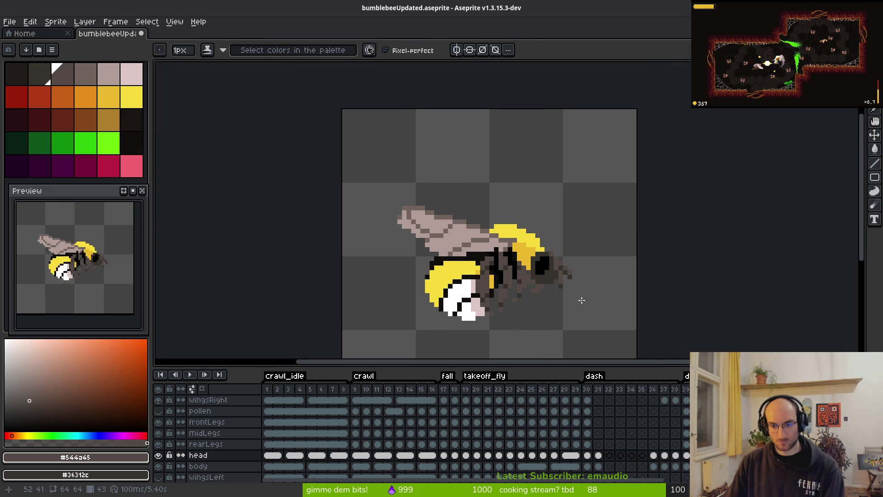
pyautogui.scroll(3, 547, 275)
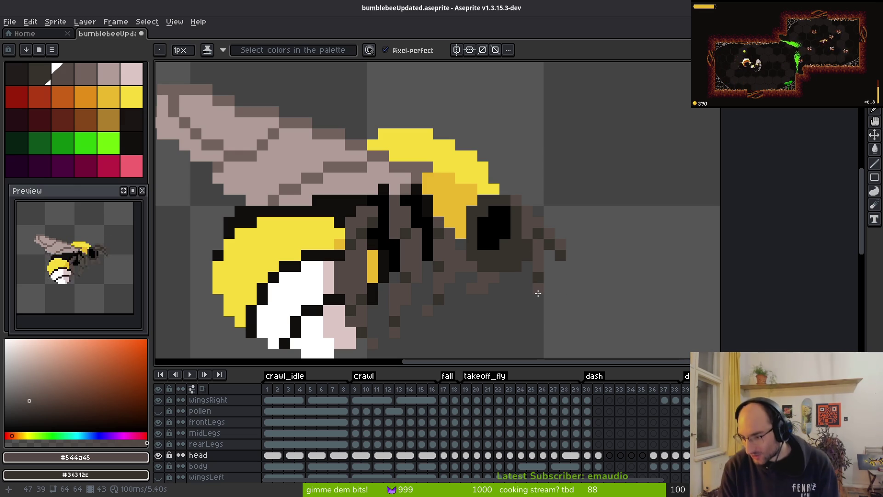
pyautogui.hotkey('ctrl', 's')
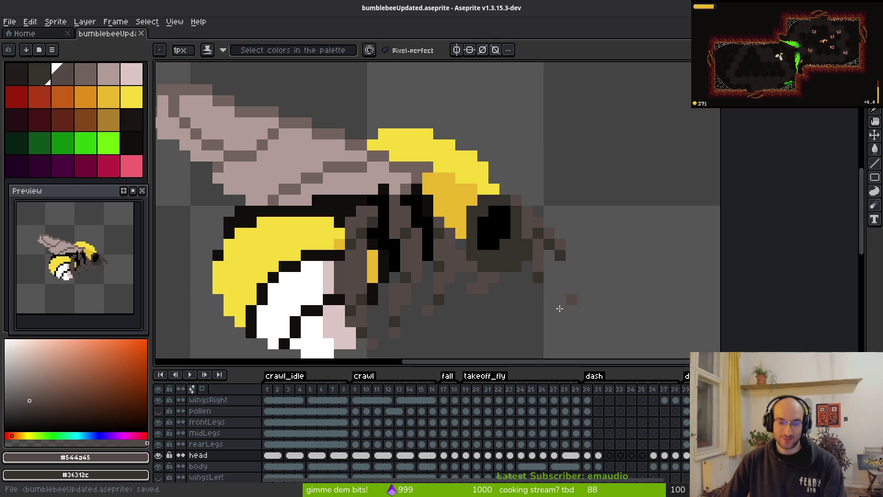
# Select the thin column right of the eye, deselect it, and save the file
pyautogui.scroll(-3, 548, 279)
pyautogui.scroll(5, 548, 279)
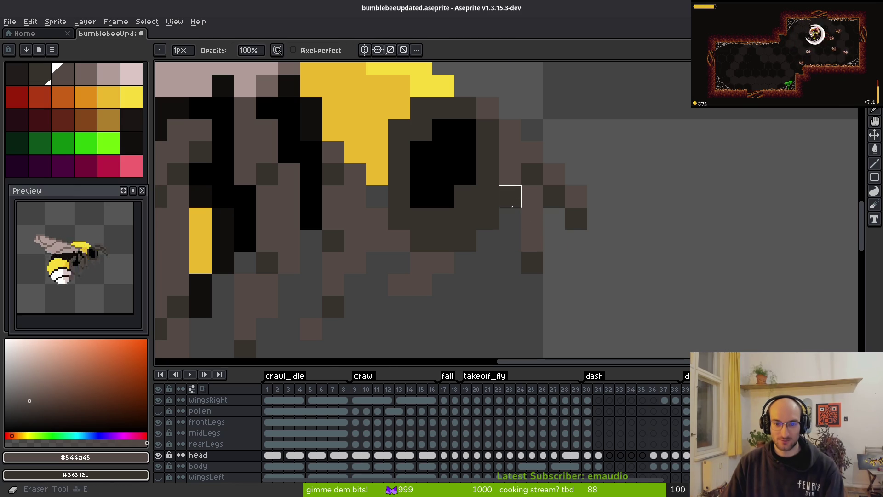
pyautogui.scroll(-3, 591, 310)
pyautogui.scroll(4, 565, 268)
pyautogui.press('m')
pyautogui.moveTo(528, 231); pyautogui.dragTo(543, 291)
pyautogui.scroll(3, 536, 230)
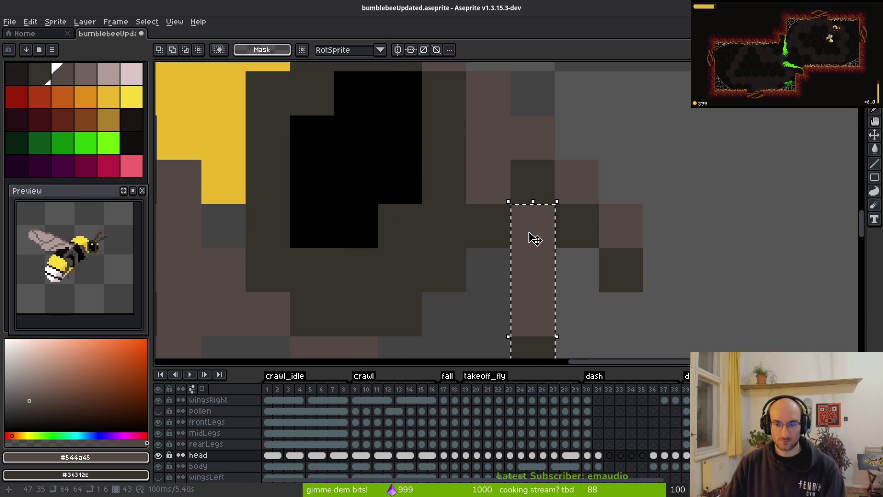
pyautogui.hotkey('ctrl', 'd')
pyautogui.hotkey('ctrl', 's')
# Select the small area just right of the eye, then deselect and save again
pyautogui.scroll(-3, 566, 304)
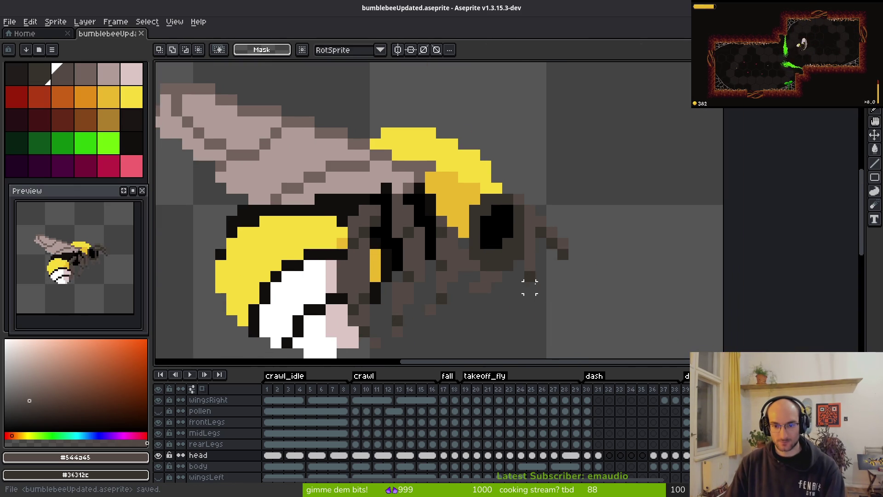
pyautogui.scroll(2, 584, 260)
pyautogui.scroll(-3, 554, 245)
pyautogui.scroll(4, 511, 202)
pyautogui.moveTo(511, 202); pyautogui.dragTo(511, 219)
pyautogui.hotkey('ctrl', 'd')
pyautogui.hotkey('ctrl', 's')
# Shade two pixels above and right of the eye, extending the antenna diagonal
pyautogui.press('b')
pyautogui.click(482, 188)
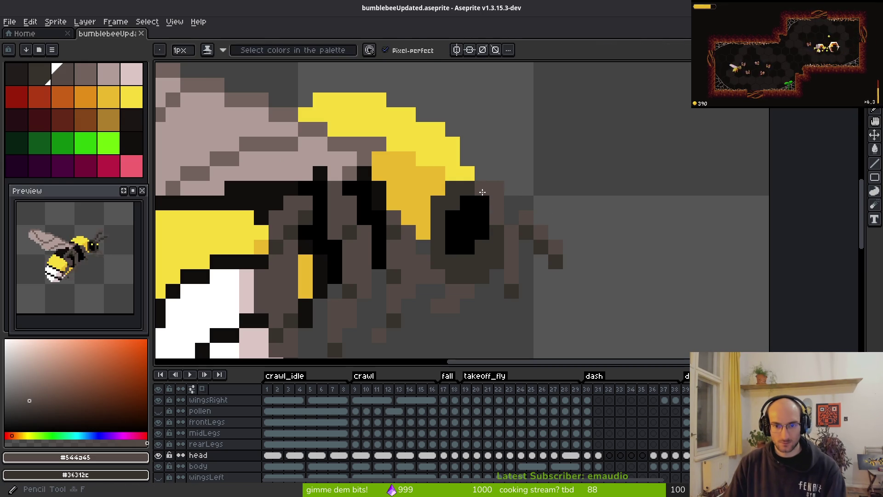
pyautogui.click(497, 190)
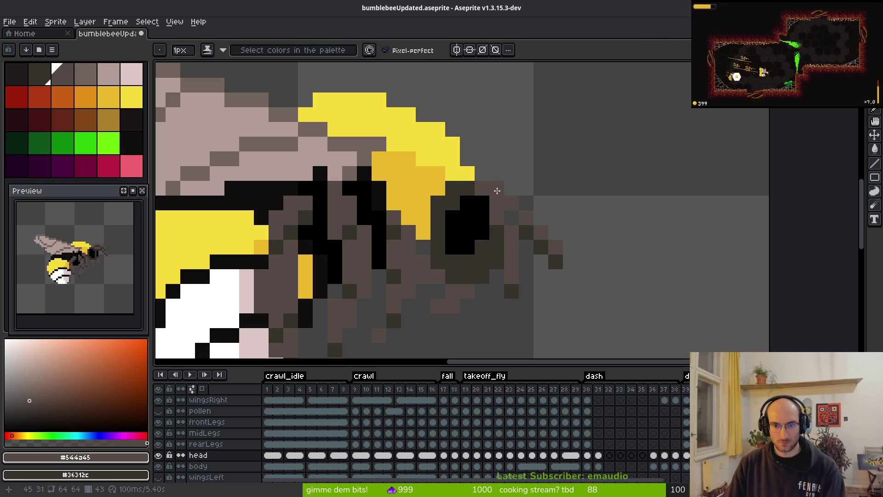
pyautogui.scroll(-6, 500, 202)
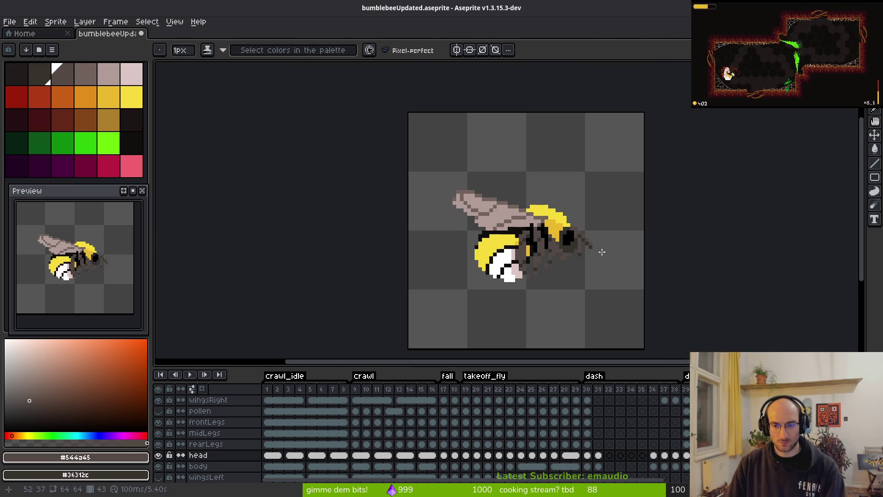
pyautogui.scroll(6, 599, 227)
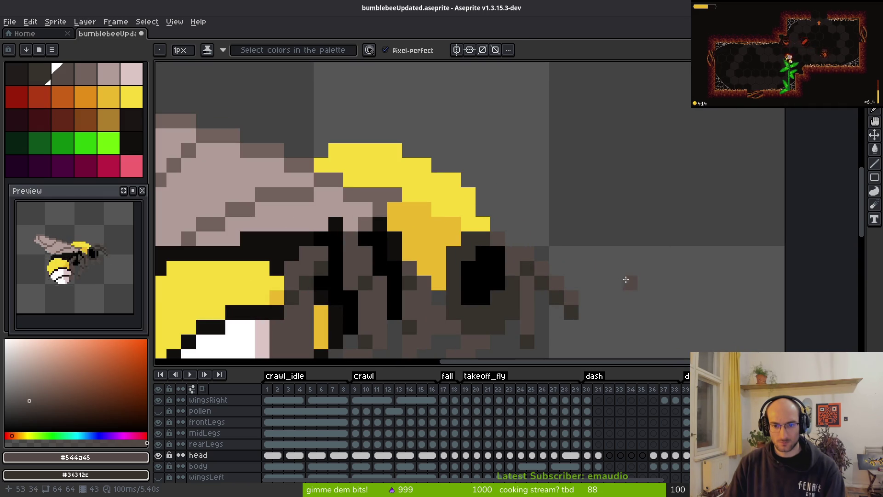
pyautogui.scroll(-4, 577, 262)
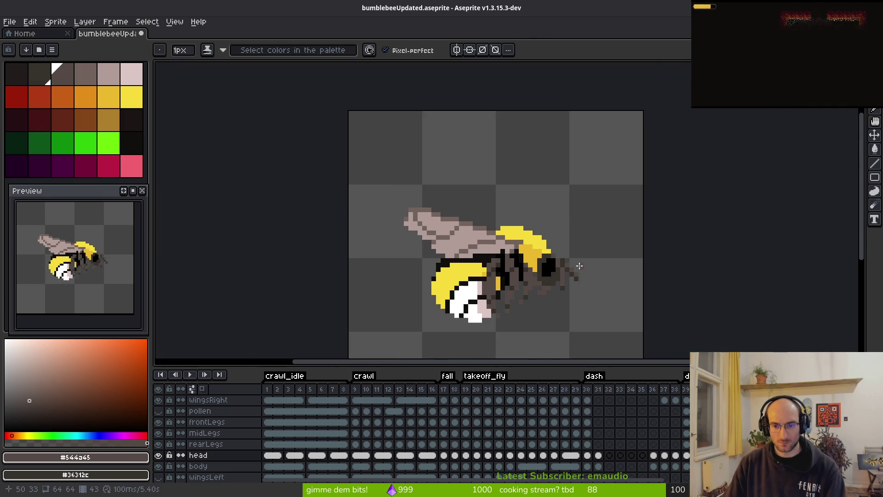
pyautogui.scroll(4, 579, 273)
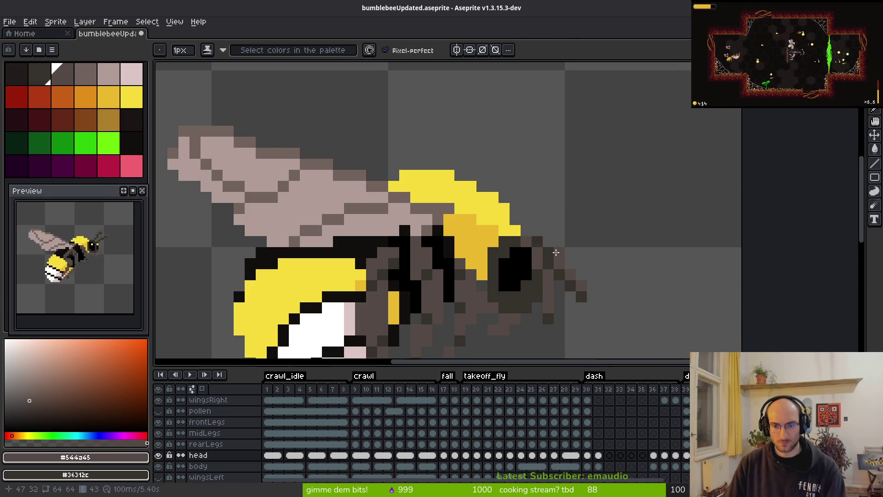
pyautogui.scroll(-5, 577, 252)
pyautogui.scroll(6, 537, 226)
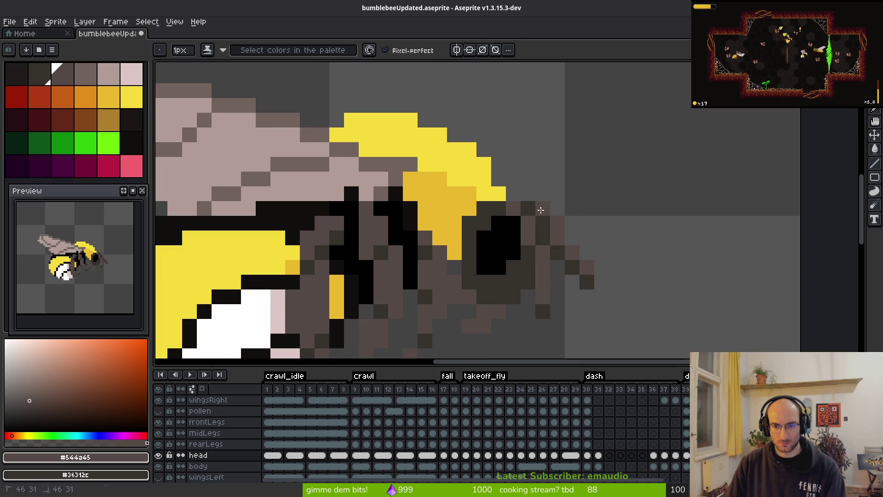
pyautogui.scroll(-4, 599, 256)
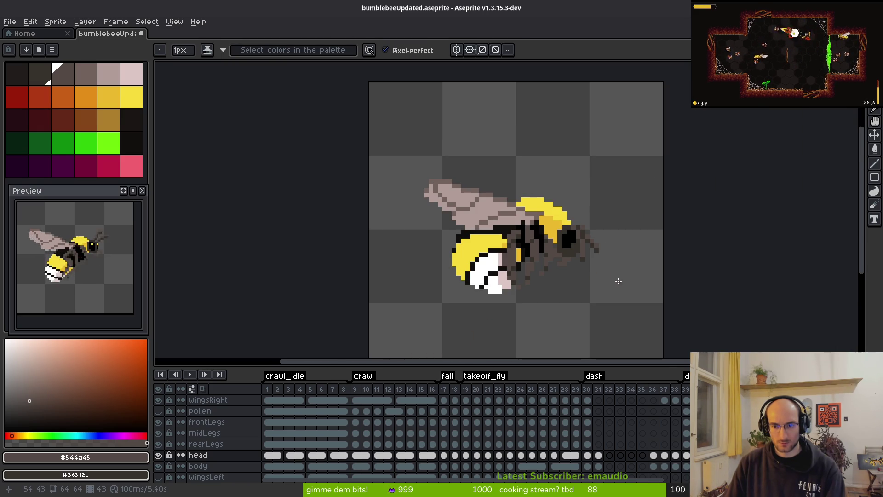
pyautogui.scroll(-2, 605, 259)
pyautogui.scroll(9, 588, 243)
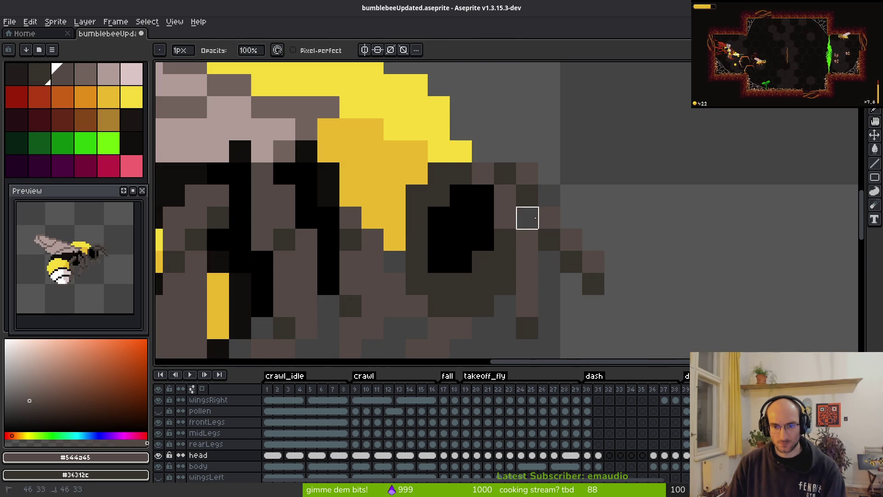
# Recolour the pixels around the eye with a shading stroke and check colours with the Eyedropper
pyautogui.press('b')
pyautogui.moveTo(588, 240)
pyautogui.mouseDown()
pyautogui.moveTo(564, 219)
pyautogui.moveTo(547, 222)
pyautogui.moveTo(552, 253)
pyautogui.mouseUp()
pyautogui.press('e')
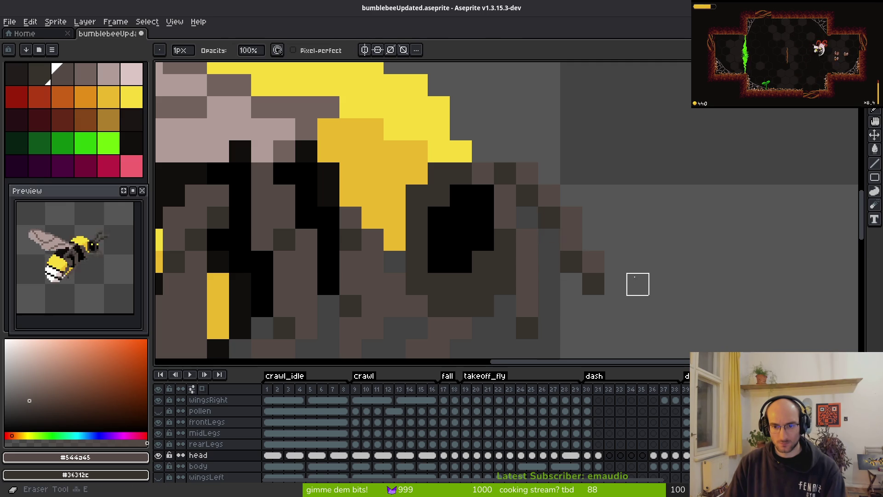
pyautogui.scroll(-4, 639, 295)
pyautogui.scroll(-2, 638, 298)
pyautogui.press('i')
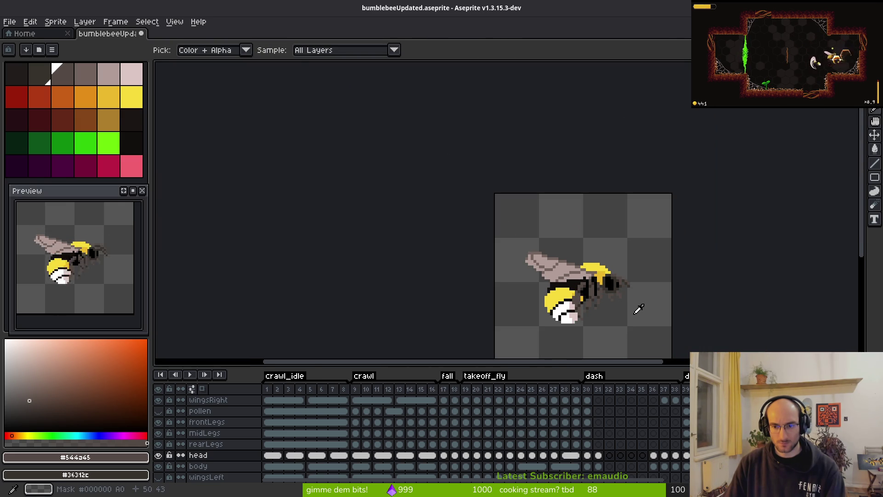
pyautogui.press('b')
pyautogui.scroll(5, 623, 302)
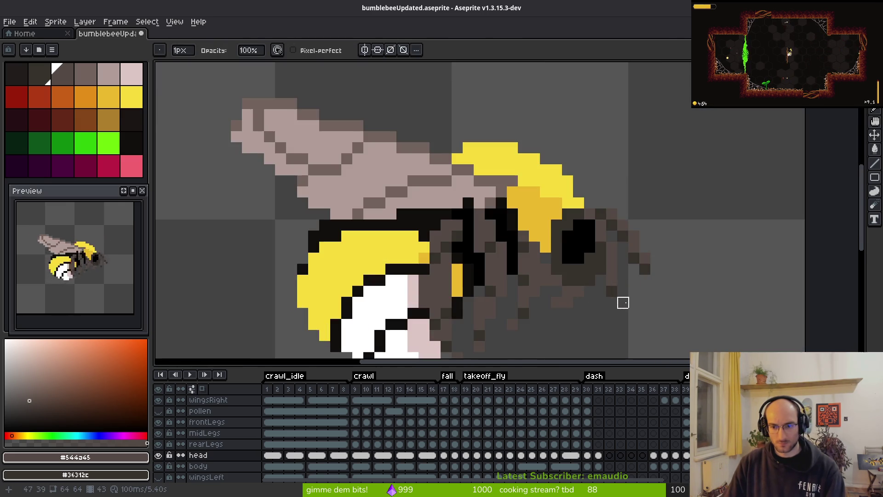
pyautogui.scroll(5, 590, 302)
# Shade two pixels below and near the eye, then undo those edits
pyautogui.press('b')
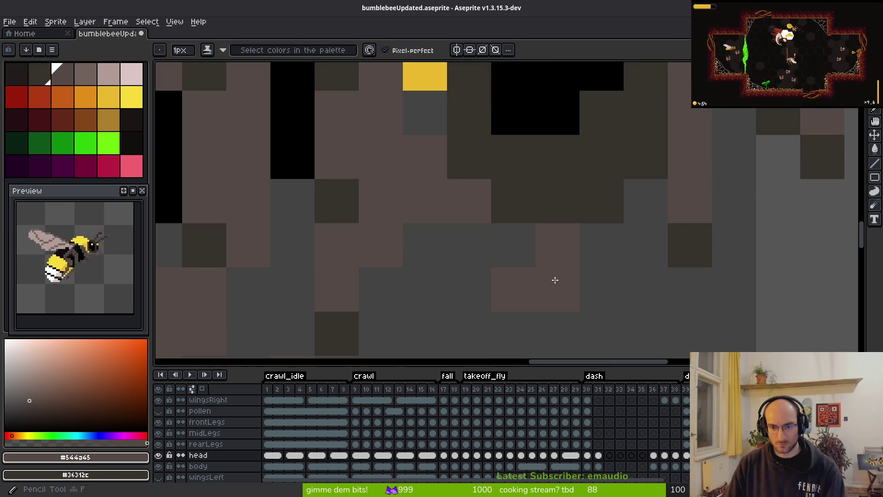
pyautogui.click(381, 245)
pyautogui.click(425, 157)
pyautogui.hotkey('ctrl', 'z')
pyautogui.hotkey('ctrl', 'z')
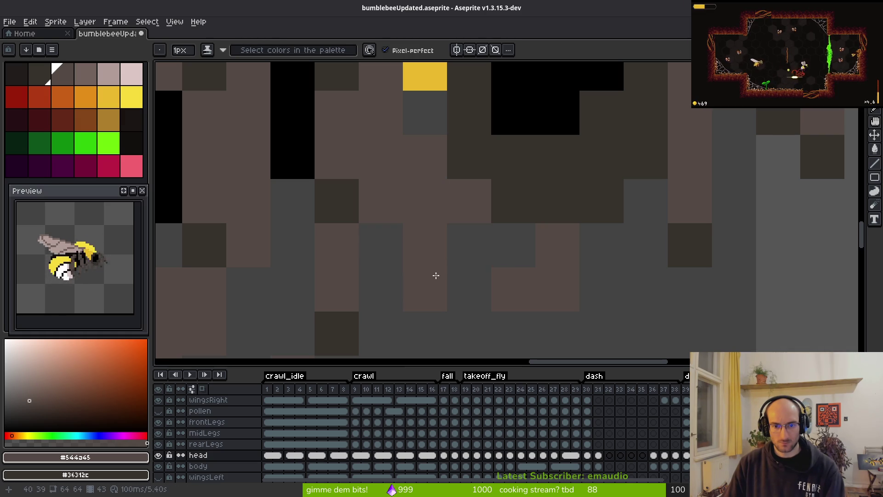
pyautogui.press('e')
pyautogui.scroll(-3, 437, 275)
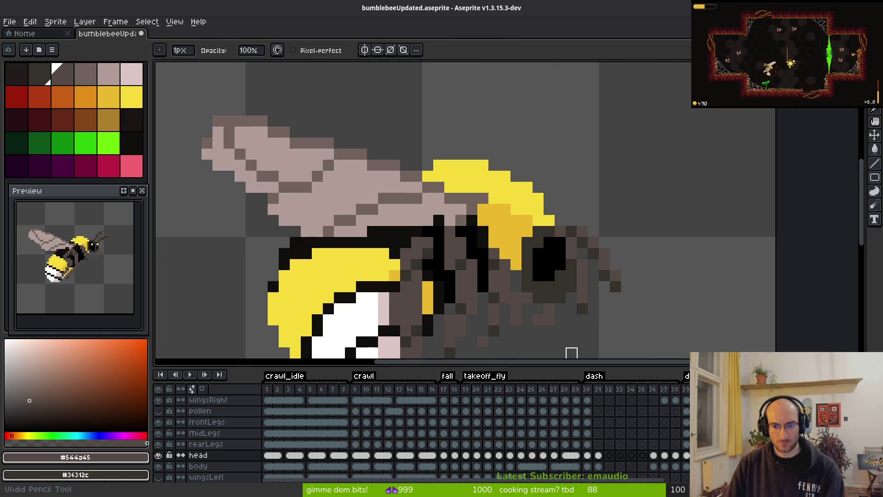
pyautogui.press('b')
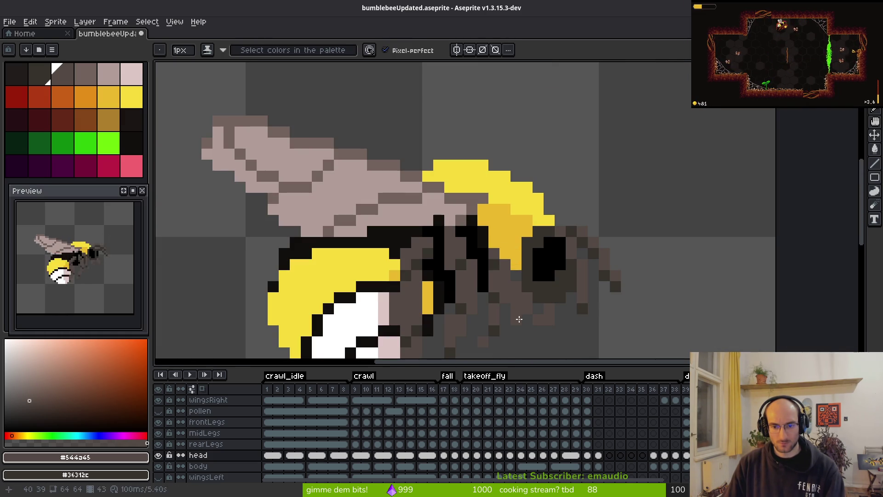
pyautogui.press('e')
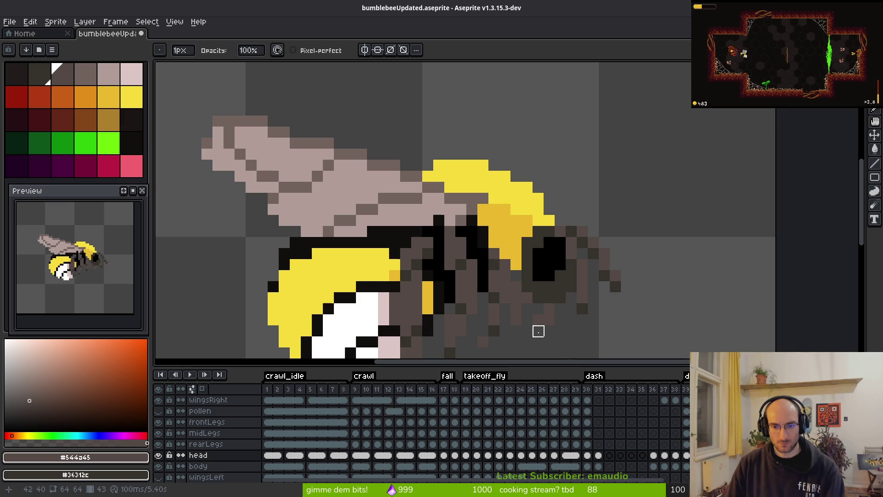
pyautogui.press('b')
# Zoom out to review the whole bee and pan the view up-left over it
pyautogui.scroll(-3, 552, 317)
pyautogui.scroll(4, 565, 312)
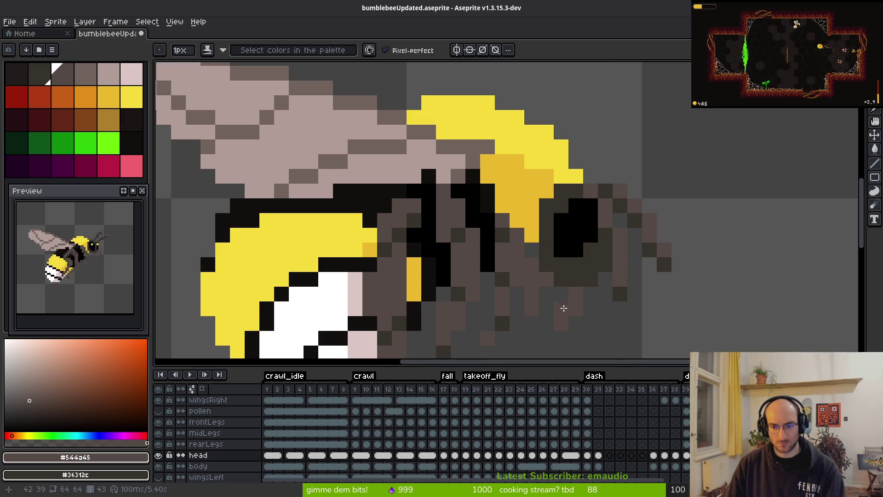
pyautogui.scroll(-4, 590, 307)
pyautogui.press('i')
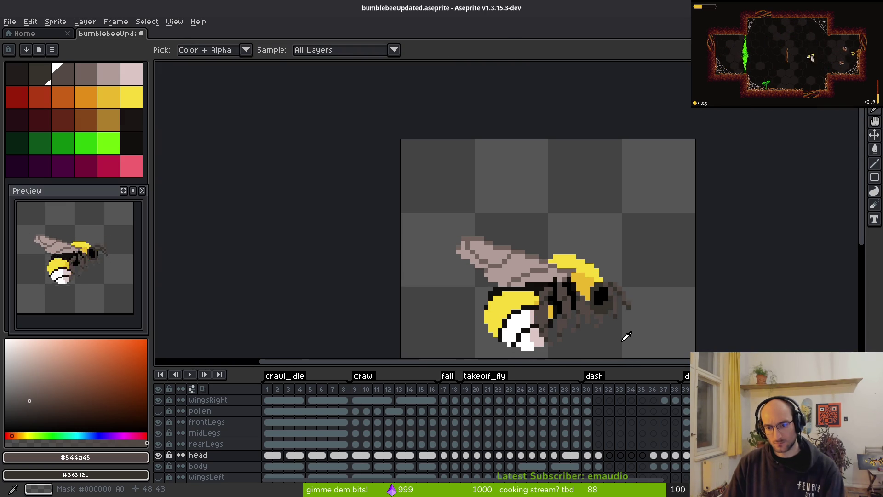
pyautogui.press('b')
pyautogui.moveTo(625, 311); pyautogui.dragTo(517, 261)
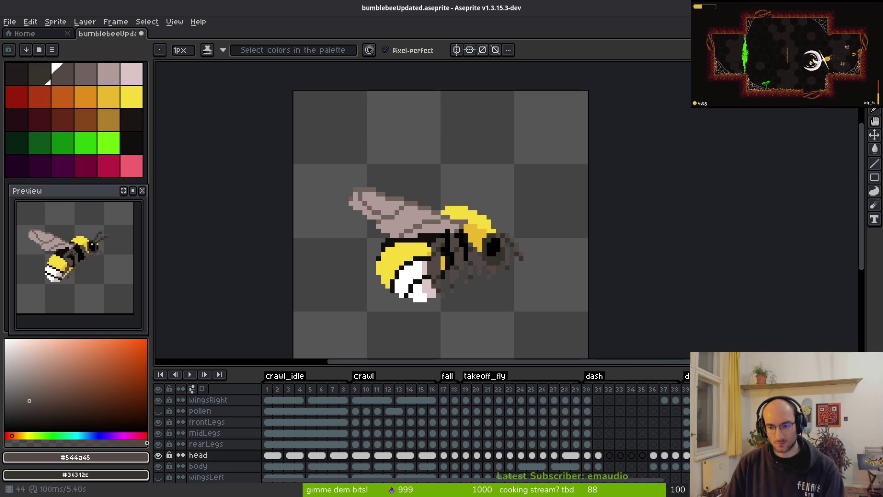
# Nudge the bee's rear pixels up-left and shift a one-pixel column one pixel left
pyautogui.press('m')
pyautogui.moveTo(438, 195); pyautogui.dragTo(588, 326)
pyautogui.scroll(2, 529, 283)
pyautogui.moveTo(492, 255); pyautogui.dragTo(483, 251)
pyautogui.press('Return')
pyautogui.scroll(3, 522, 225)
pyautogui.moveTo(499, 175); pyautogui.dragTo(511, 260)
pyautogui.press('Left')
pyautogui.press('Return')
# Darken one pixel beside the head, erase the stray pixel right of it, and review the bee
pyautogui.press('f')
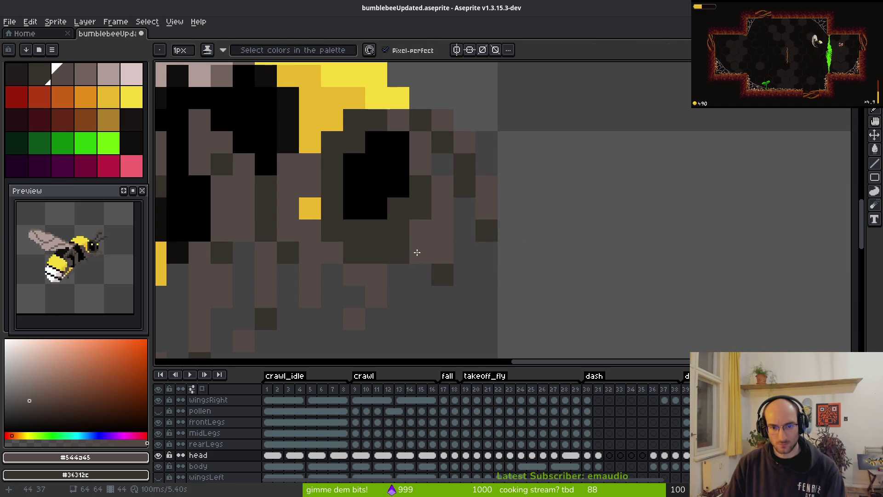
pyautogui.press('f')
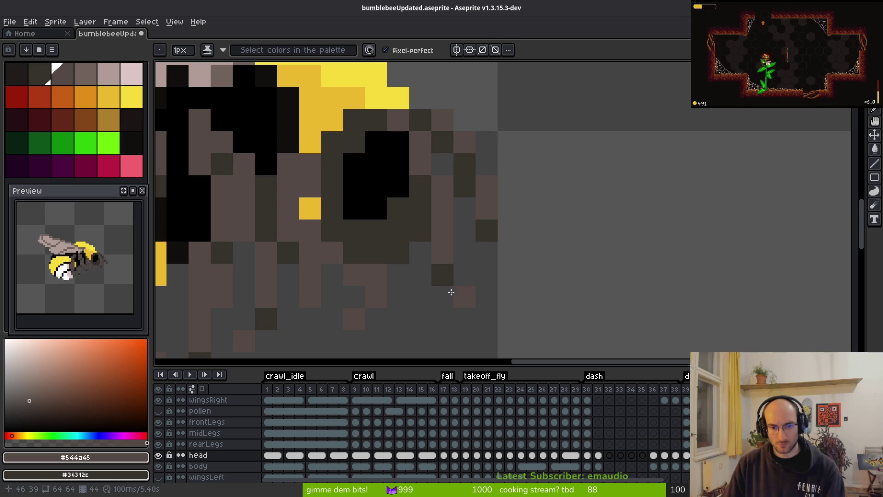
pyautogui.click(420, 277)
pyautogui.press('e')
pyautogui.click(442, 275)
pyautogui.press('f')
pyautogui.scroll(-5, 446, 249)
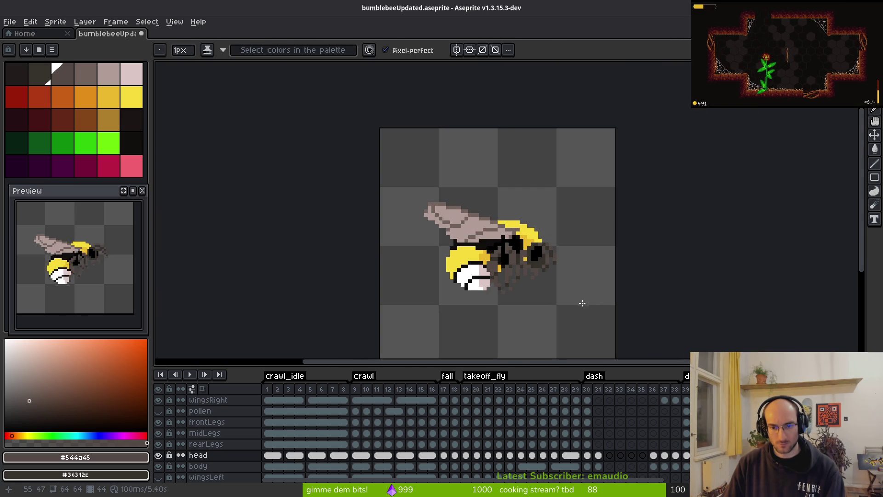
pyautogui.press('i')
pyautogui.press('b')
pyautogui.scroll(3, 562, 265)
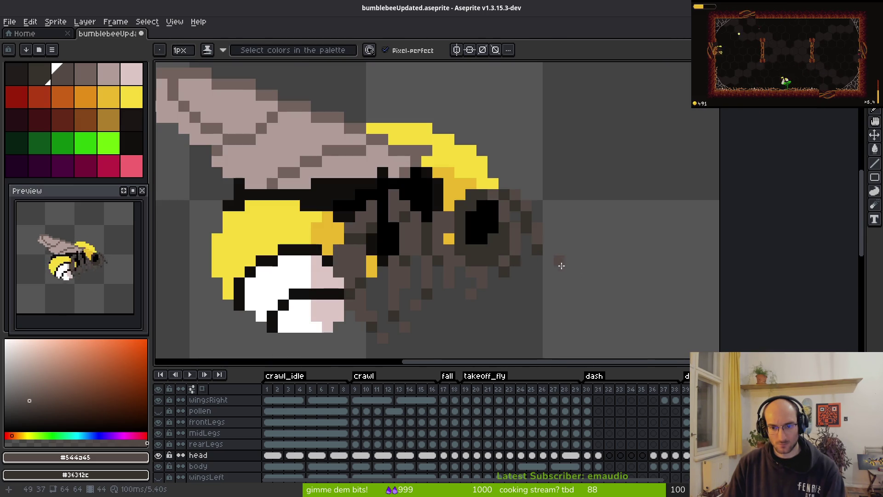
pyautogui.scroll(-4, 552, 239)
pyautogui.press('i')
pyautogui.press('b')
pyautogui.scroll(4, 598, 271)
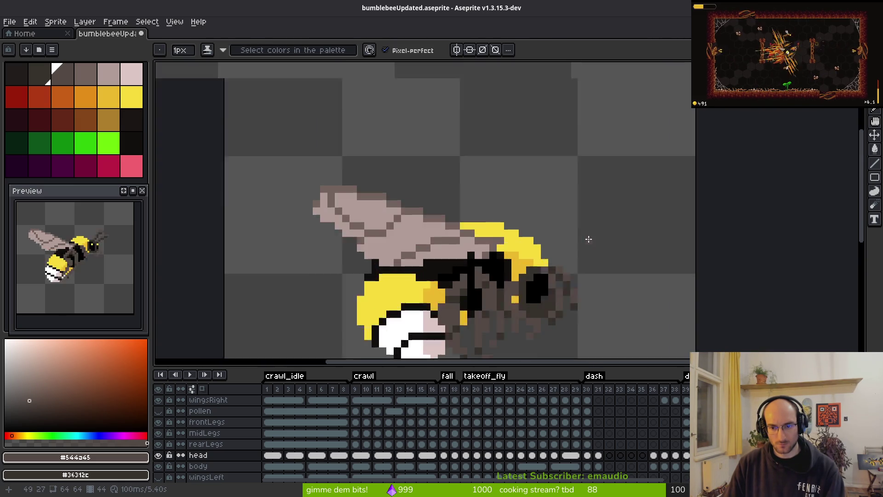
pyautogui.scroll(3, 602, 279)
# Move a 3×3 pixel block on the head down one pixel and deselect
pyautogui.press('m')
pyautogui.moveTo(385, 172); pyautogui.dragTo(474, 260)
pyautogui.press('Down')
pyautogui.press('Up')
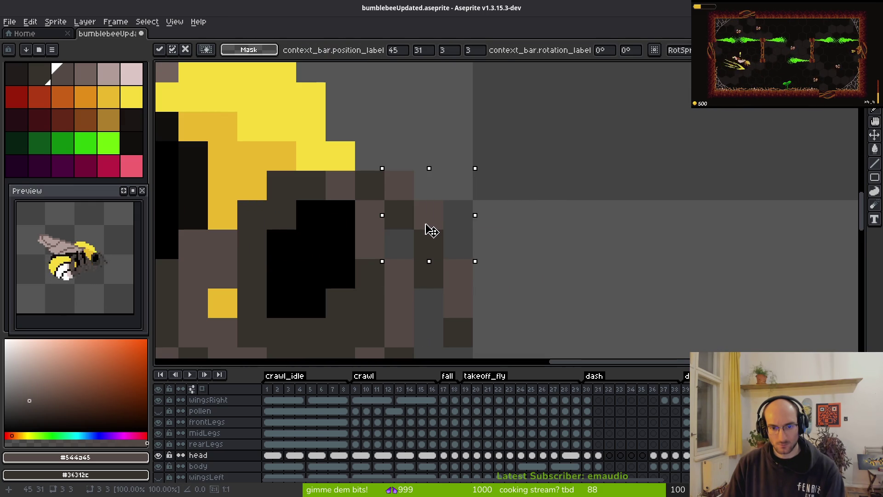
pyautogui.press('Down')
pyautogui.hotkey('ctrl', 'd')
pyautogui.scroll(-5, 526, 256)
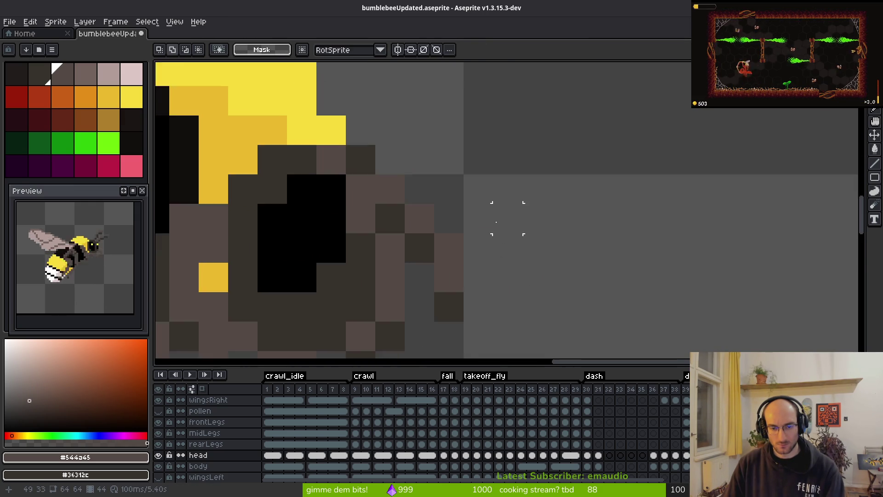
pyautogui.hotkey('ctrl', 'shift', 'd')
pyautogui.hotkey('ctrl', 'd')
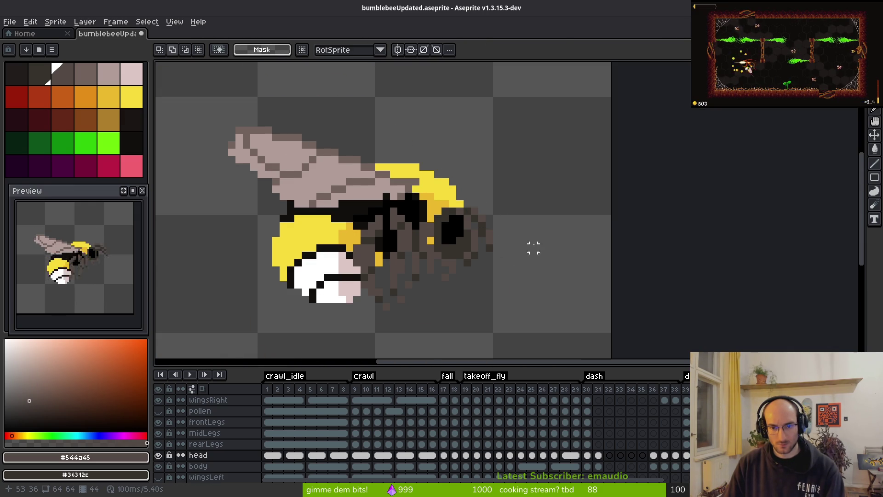
# Save the sprite and play the animation to check the frames
pyautogui.scroll(-2, 534, 251)
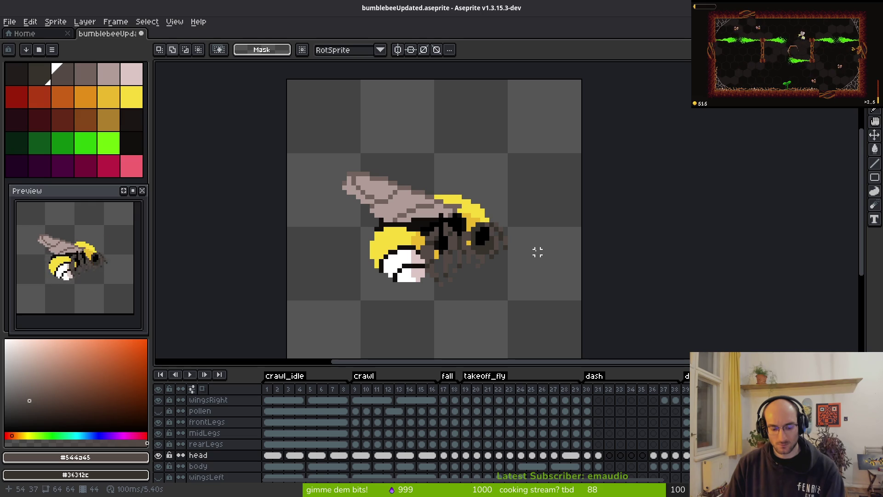
pyautogui.scroll(2, 529, 247)
pyautogui.hotkey('ctrl', 's')
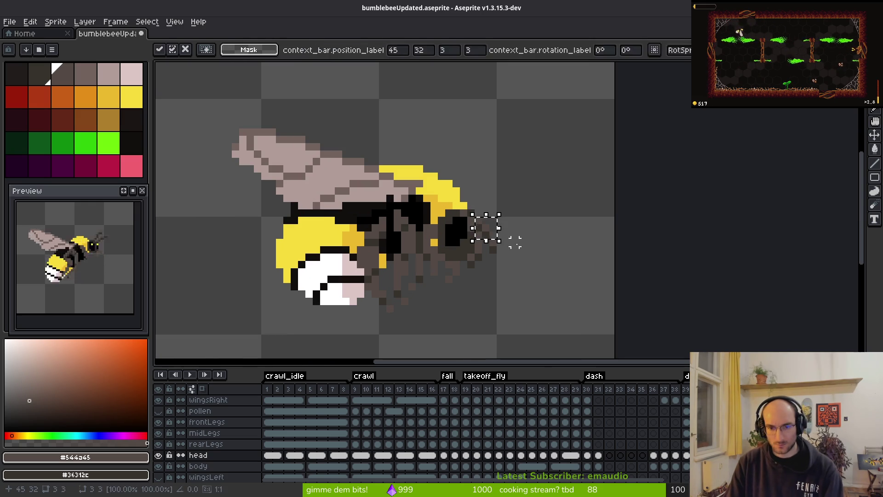
pyautogui.scroll(-1, 478, 272)
pyautogui.hotkey('ctrl', 's')
pyautogui.scroll(-3, 484, 274)
pyautogui.press('i')
pyautogui.press('Return')
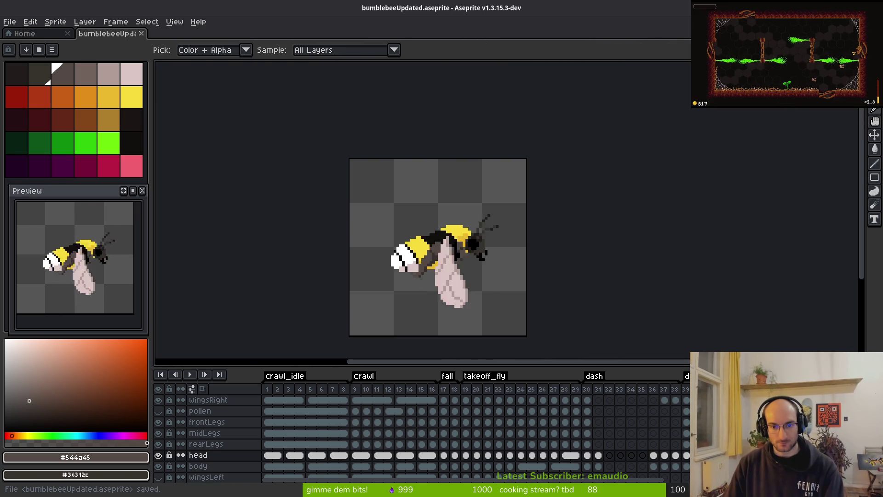
# Go to frame 45 in the timeline
pyautogui.press('m')
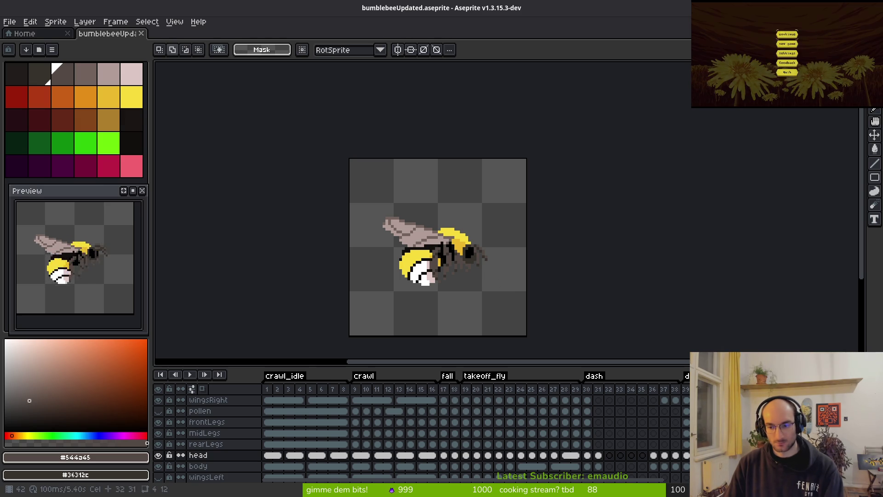
pyautogui.hscroll(3, 628, 449)
pyautogui.click(611, 453)
pyautogui.press('i')
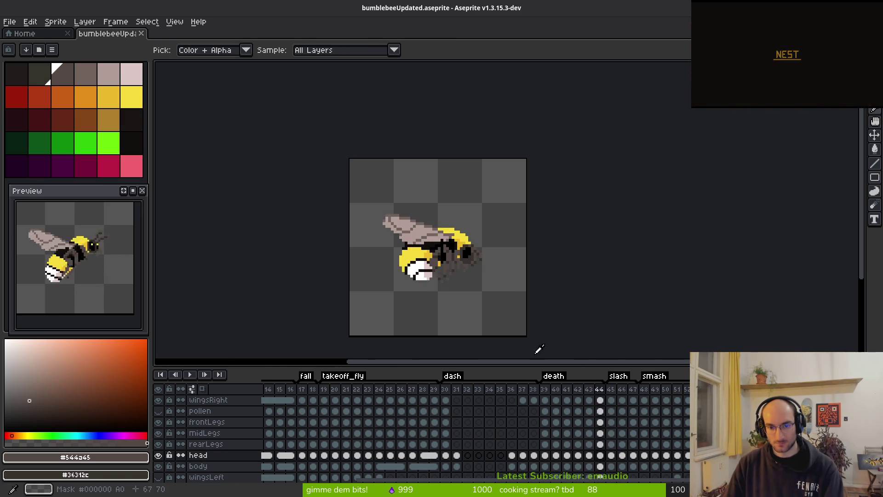
# On frame 45, select the bee's head and nudge it into its new position
pyautogui.click(546, 457)
pyautogui.press('m')
pyautogui.scroll(2, 491, 240)
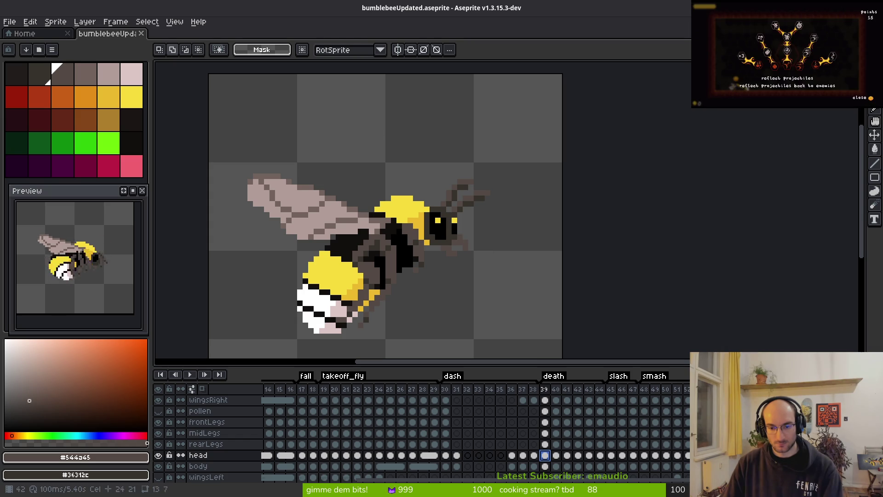
pyautogui.click(612, 456)
pyautogui.moveTo(350, 116); pyautogui.dragTo(615, 303)
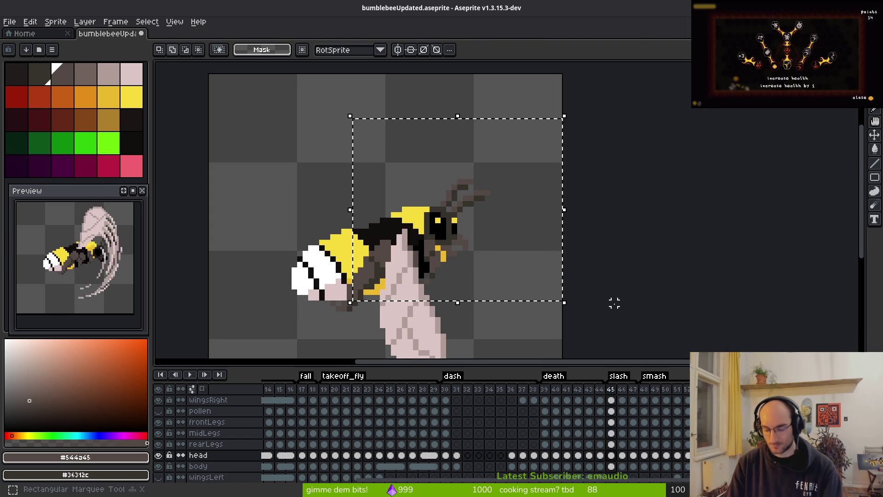
pyautogui.press('Right')
pyautogui.press('Right')
pyautogui.press('Right')
pyautogui.press('Down')
pyautogui.press('Down')
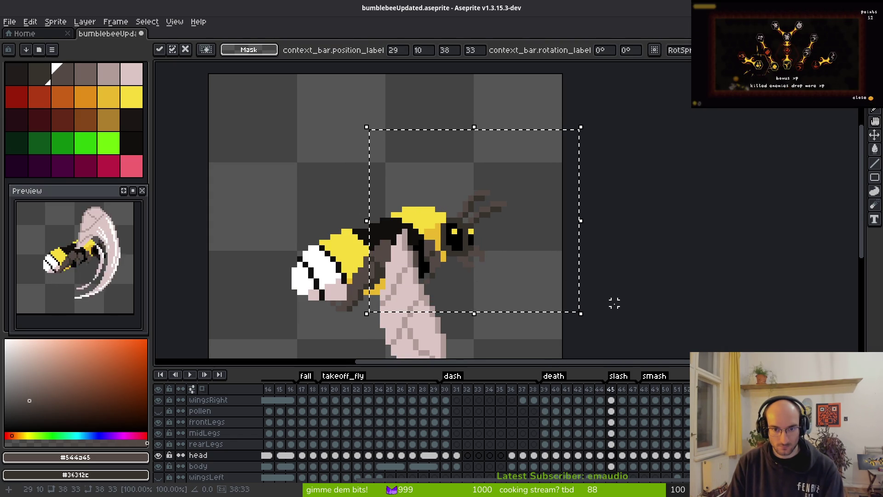
pyautogui.press('Right')
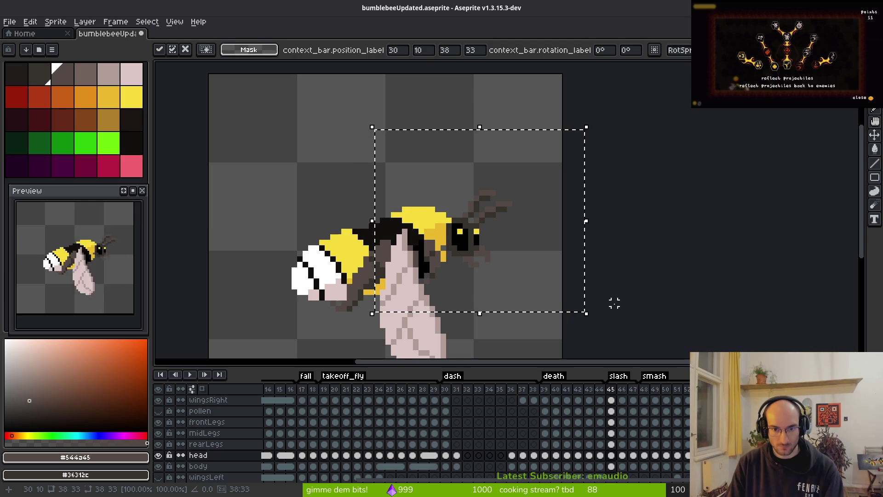
pyautogui.hotkey('ctrl', 'z')
pyautogui.hotkey('ctrl', 'z')
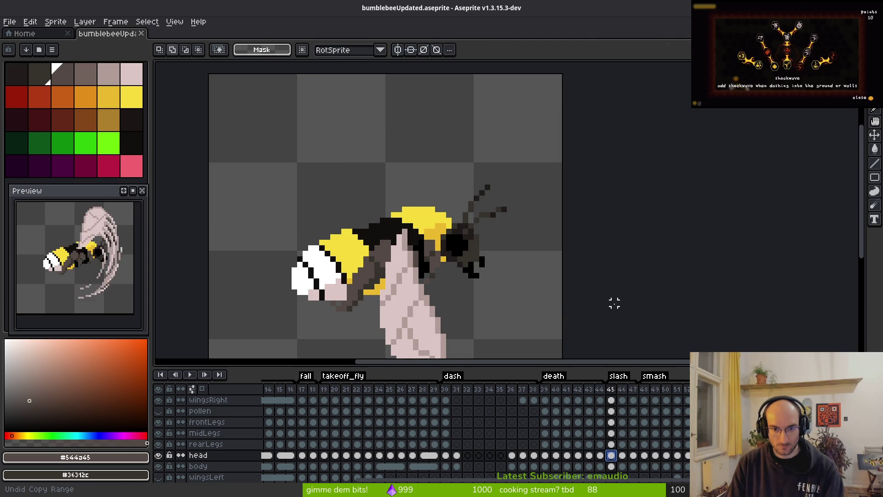
pyautogui.hotkey('ctrl', 'y')
pyautogui.hotkey('ctrl', 'y')
pyautogui.press('Right')
pyautogui.press('Right')
pyautogui.press('Right')
pyautogui.press('Left')
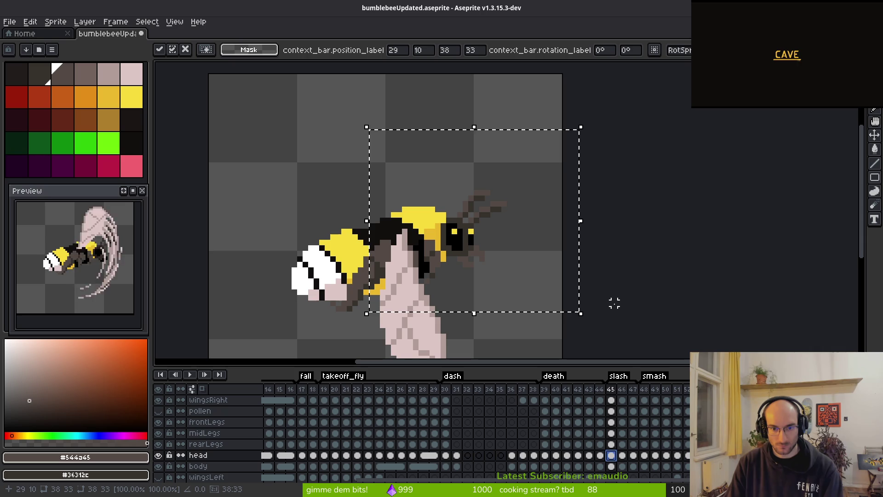
pyautogui.click(613, 302)
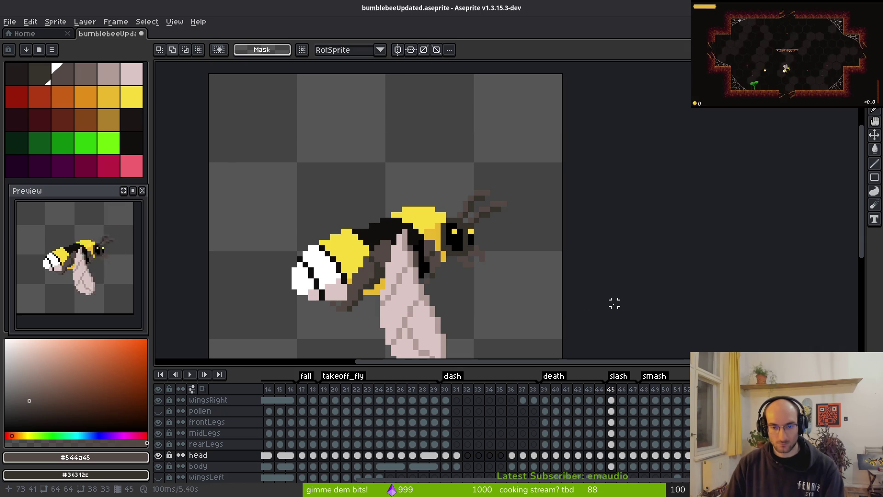
# Select the head and wing area on frame 46 and save the sprite
pyautogui.click(623, 458)
pyautogui.moveTo(383, 138); pyautogui.dragTo(642, 347)
pyautogui.hotkey('ctrl', 's')
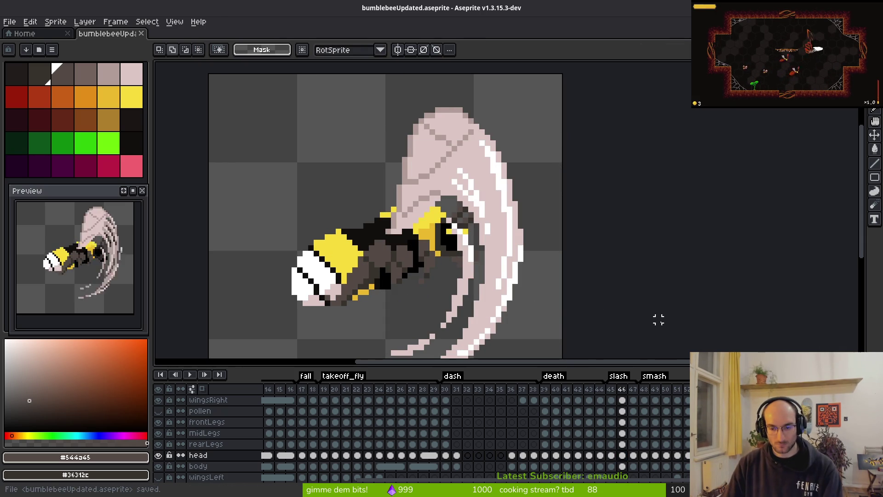
pyautogui.press(',')
pyautogui.press('i')
# Give the bee yellow eyes on frame 47 and save the sprite
pyautogui.press('.')
pyautogui.press('.')
pyautogui.press('m')
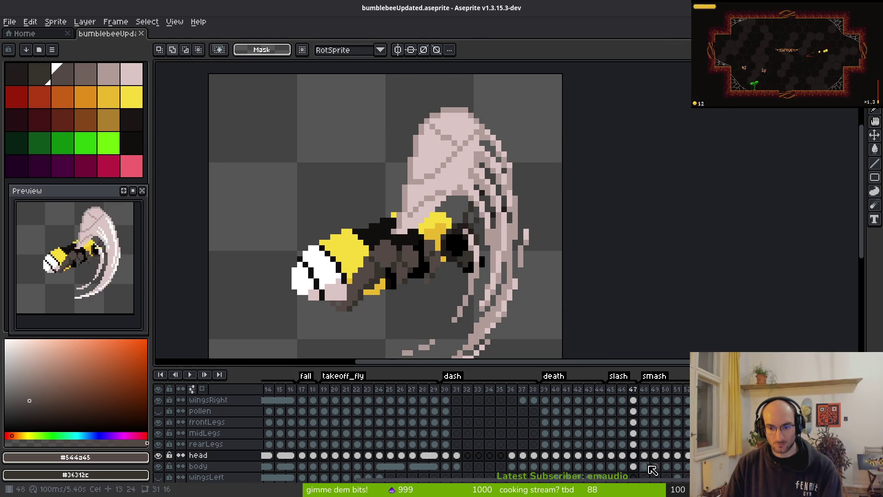
pyautogui.hotkey('ctrl', 'z')
pyautogui.press(',')
pyautogui.press('.')
pyautogui.hotkey('ctrl', 's')
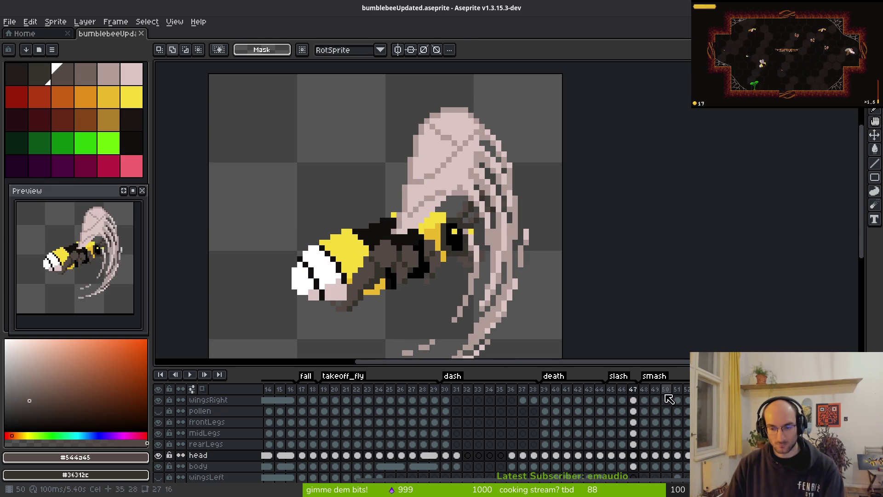
pyautogui.press('.')
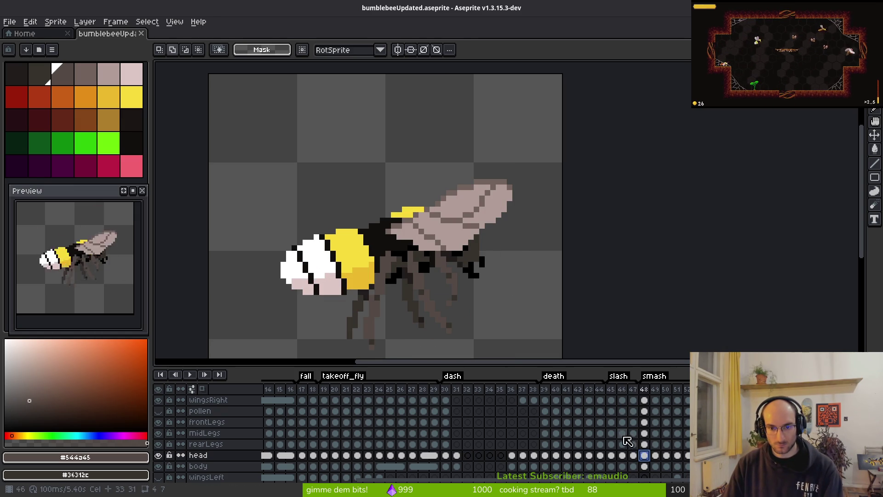
# Select the head cel on frame 48 and hide the layer covering the head
pyautogui.press(',')
pyautogui.click(644, 455)
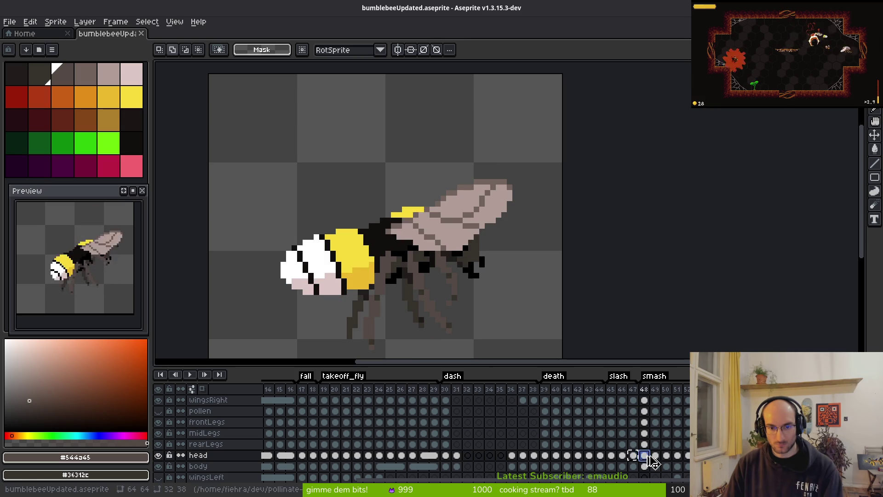
pyautogui.click(161, 404)
# Move the bee's head on frame 48 one pixel right and save the sprite
pyautogui.press('m')
pyautogui.moveTo(378, 164); pyautogui.dragTo(558, 311)
pyautogui.press('Right')
pyautogui.hotkey('ctrl', 's')
pyautogui.hotkey('ctrl', 'd')
pyautogui.press('i')
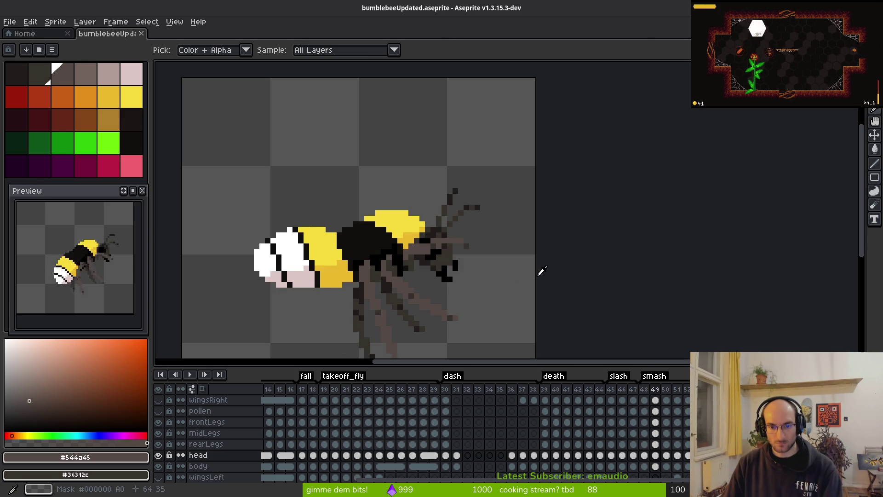
# Check frame 49, return to frame 48, and undo the copied head range
pyautogui.click(657, 455)
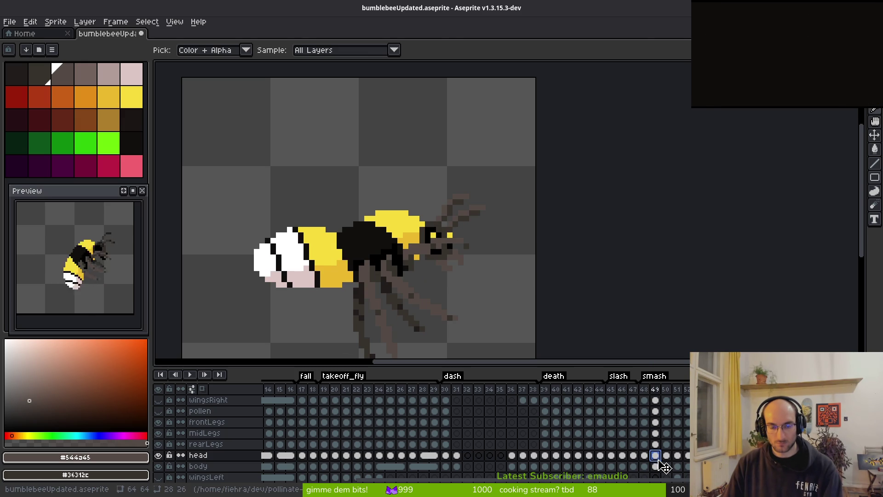
pyautogui.press('m')
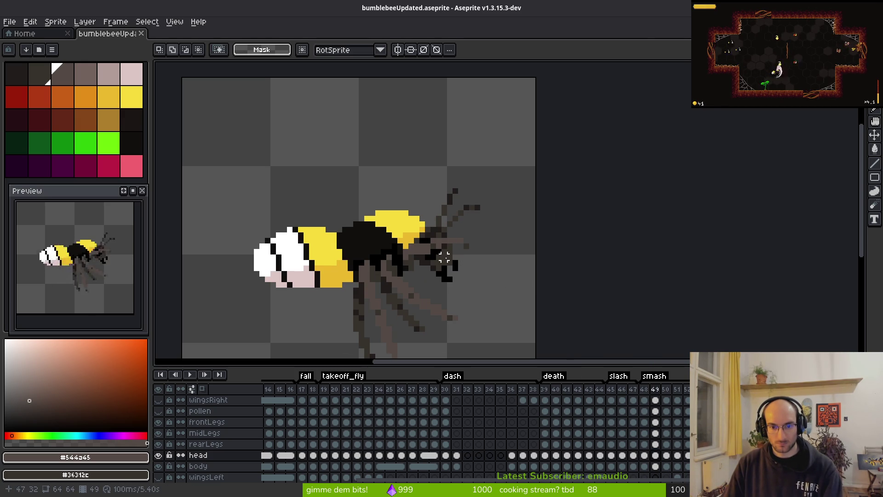
pyautogui.press('i')
pyautogui.press('Left')
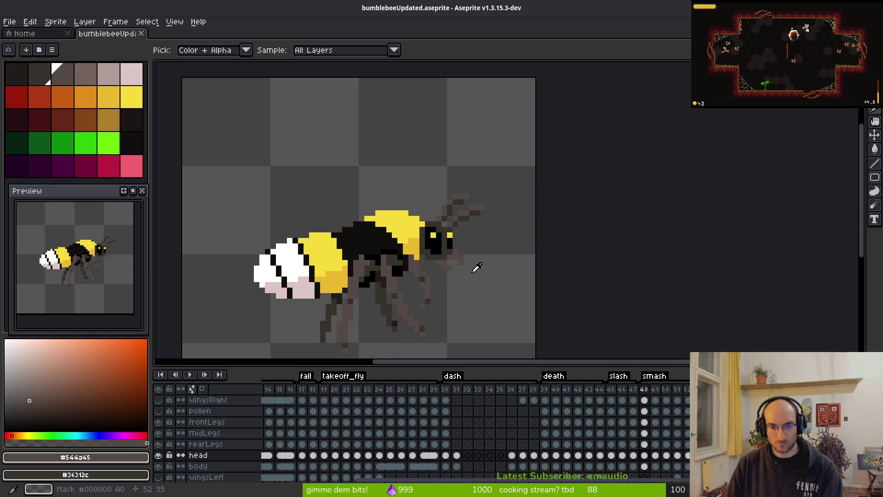
pyautogui.press('m')
pyautogui.hotkey('ctrl', 'z')
pyautogui.hotkey('ctrl', 'z')
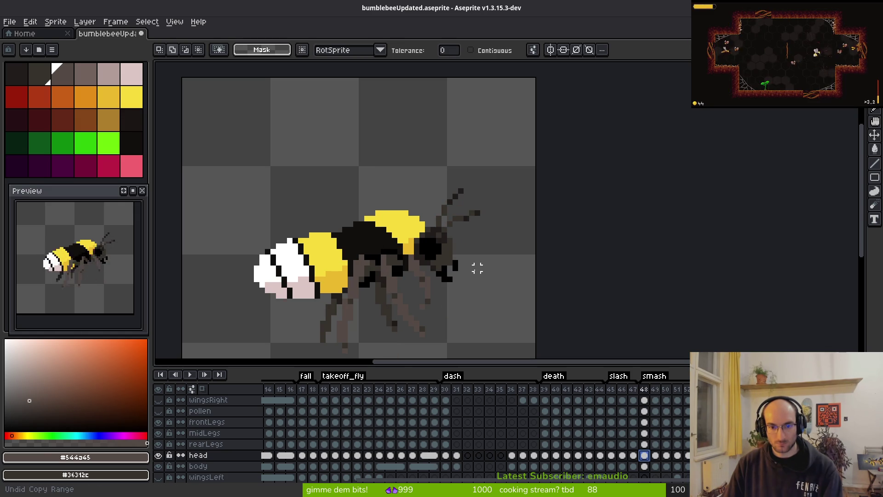
pyautogui.scroll(3, 472, 268)
# Compare frame 48's head with and without the copied yellow-eyed head, leaving it reverted
pyautogui.hotkey('ctrl', 'y')
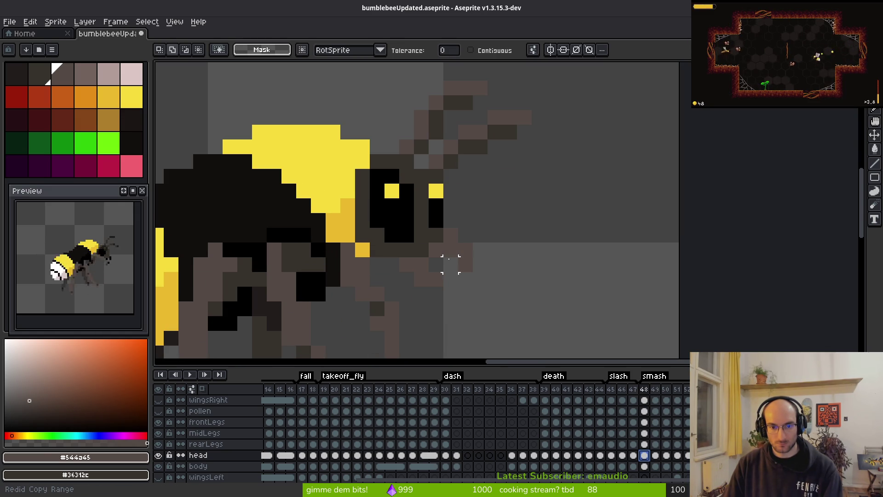
pyautogui.hotkey('ctrl', 'z')
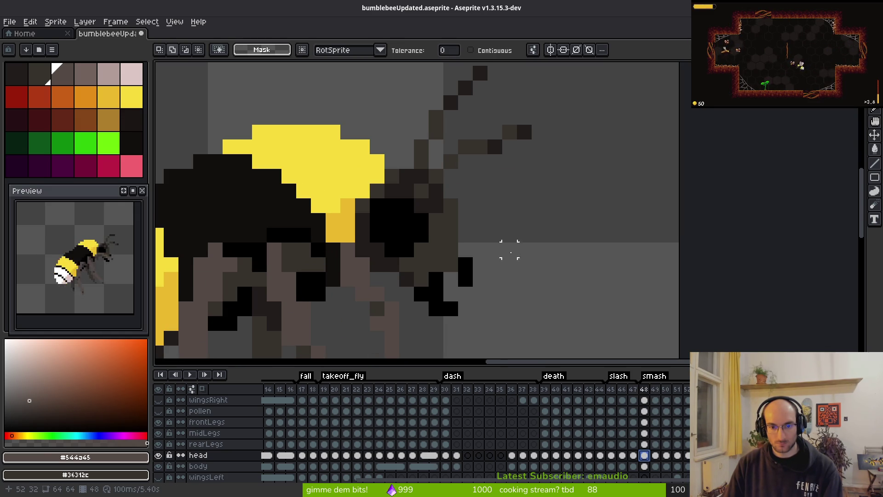
pyautogui.scroll(-3, 470, 266)
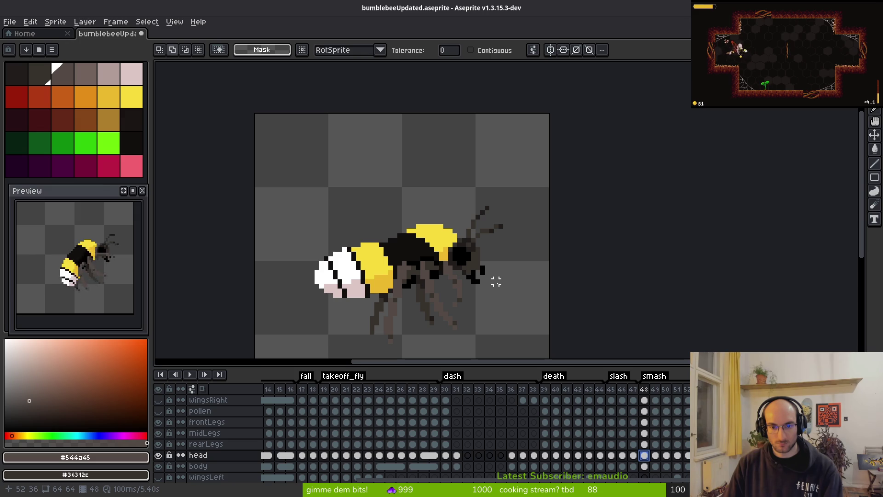
pyautogui.scroll(5, 496, 281)
pyautogui.hotkey('ctrl', 'y')
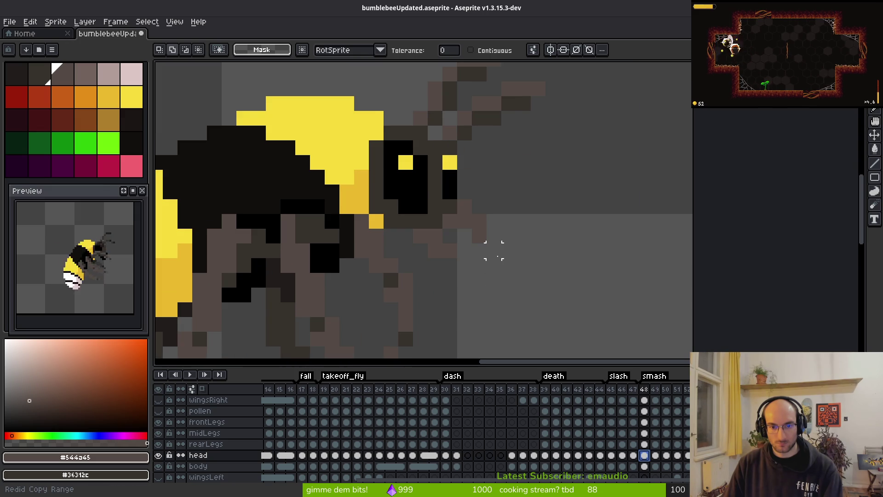
pyautogui.hotkey('ctrl', 'z')
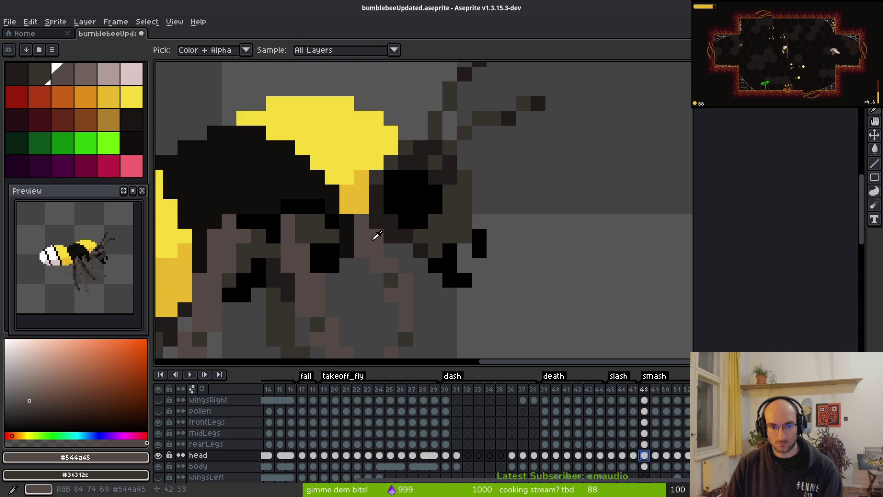
# Recolour frame 48's head pixels with brown and black using Paint Bucket and Pencil
pyautogui.press('g')
pyautogui.click(420, 233)
pyautogui.click(390, 190)
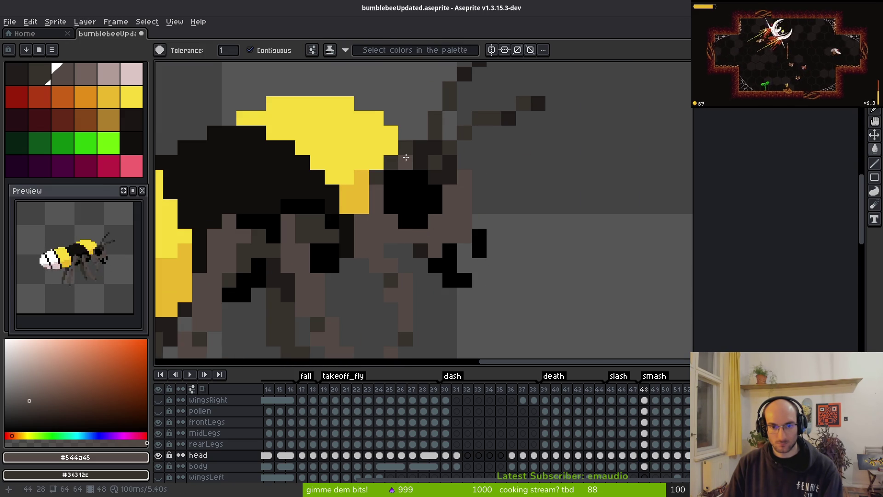
pyautogui.click(376, 176)
pyautogui.keyDown('alt'); pyautogui.click(421, 198); pyautogui.keyUp('alt')
pyautogui.click(414, 168)
pyautogui.press('b')
pyautogui.click(416, 164)
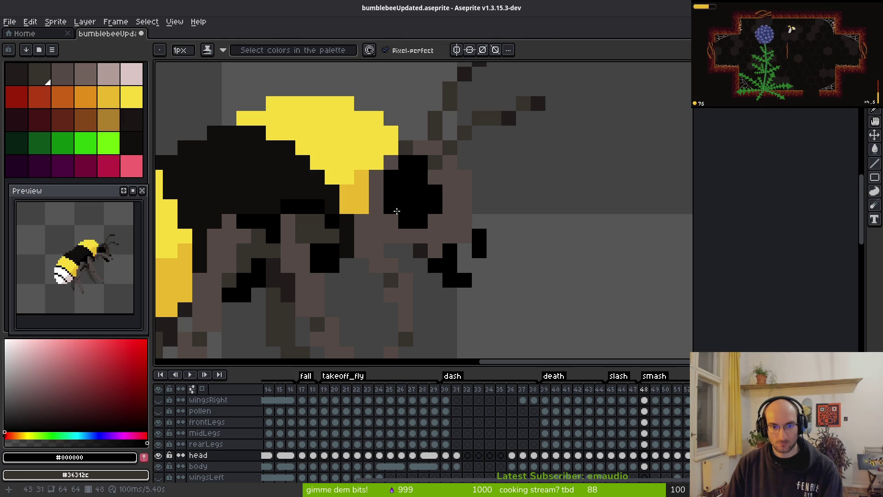
# Zoom out to the whole sprite, undo the last pixel edit, and return to frame 48
pyautogui.press('4')
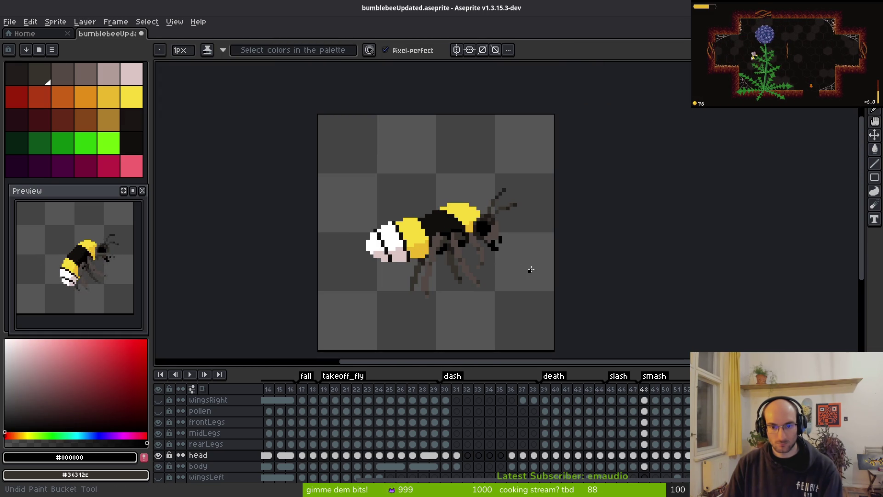
pyautogui.hotkey('ctrl', 'z')
pyautogui.hotkey('ctrl', 'z')
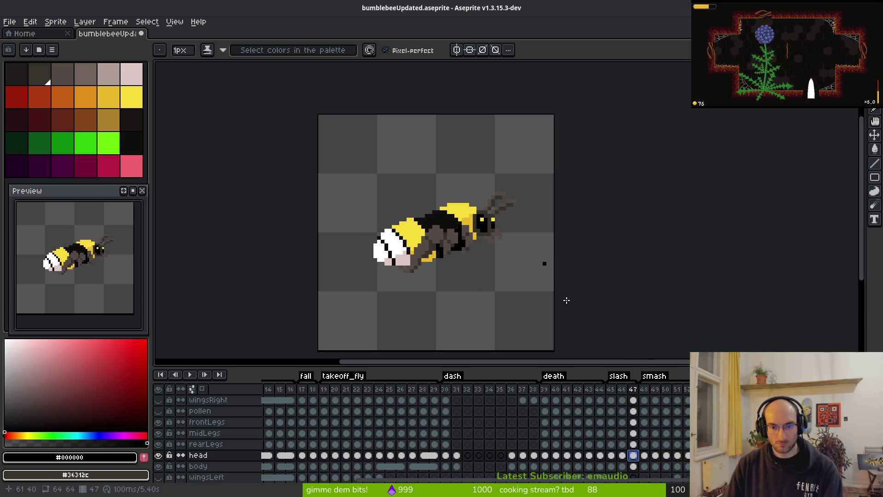
pyautogui.click(645, 454)
# Place the copied yellow-eyed head on frame 48 and save the sprite
pyautogui.press('m')
pyautogui.hotkey('ctrl', 'z')
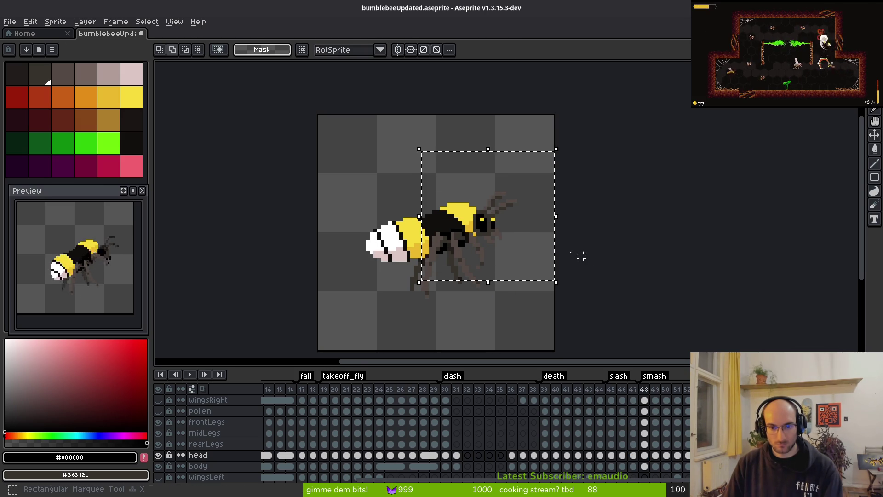
pyautogui.scroll(2, 506, 258)
pyautogui.click(506, 259)
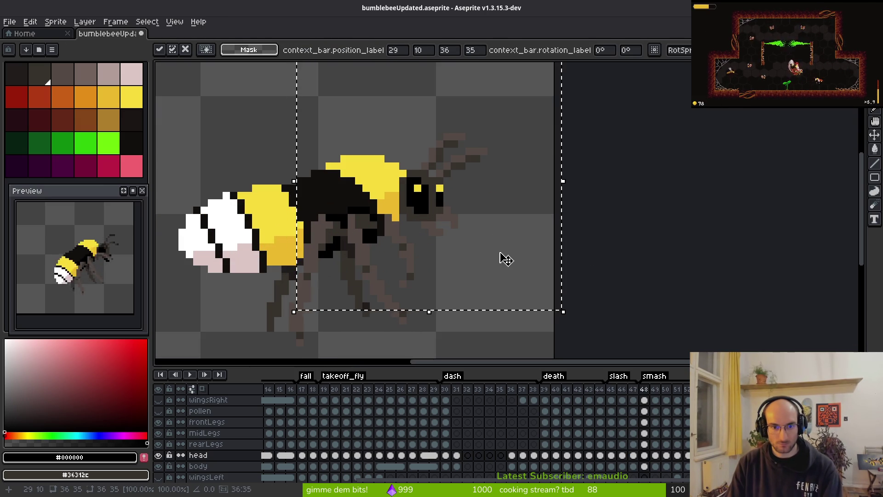
pyautogui.hotkey('ctrl', 'd')
pyautogui.hotkey('ctrl', 's')
# Shift frame 49's head one pixel down and one pixel right
pyautogui.press('.')
pyautogui.moveTo(351, 100); pyautogui.dragTo(593, 276)
pyautogui.press('Down')
pyautogui.press('Right')
pyautogui.hotkey('ctrl', 'd')
pyautogui.press('i')
pyautogui.press(',')
pyautogui.press('.')
pyautogui.press('.')
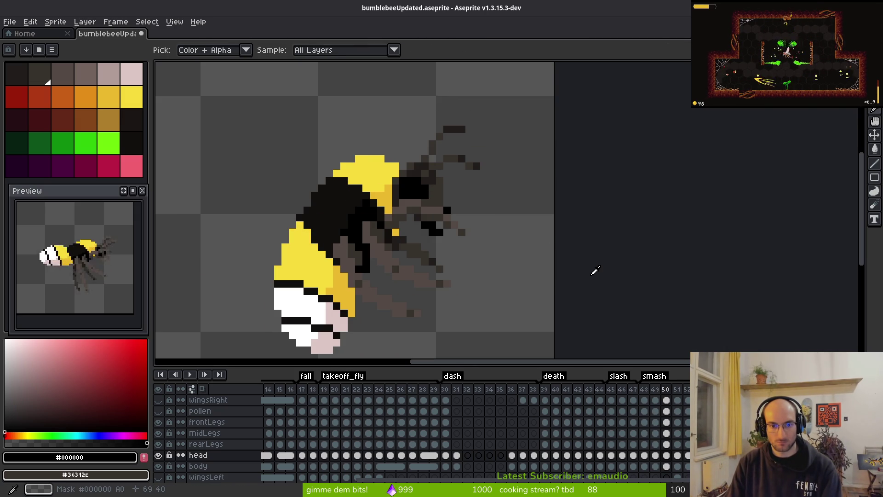
# Put the yellow-eyed head on frame 50, compare it with frame 49, then move to frame 51
pyautogui.press('m')
pyautogui.hotkey('ctrl', 'z')
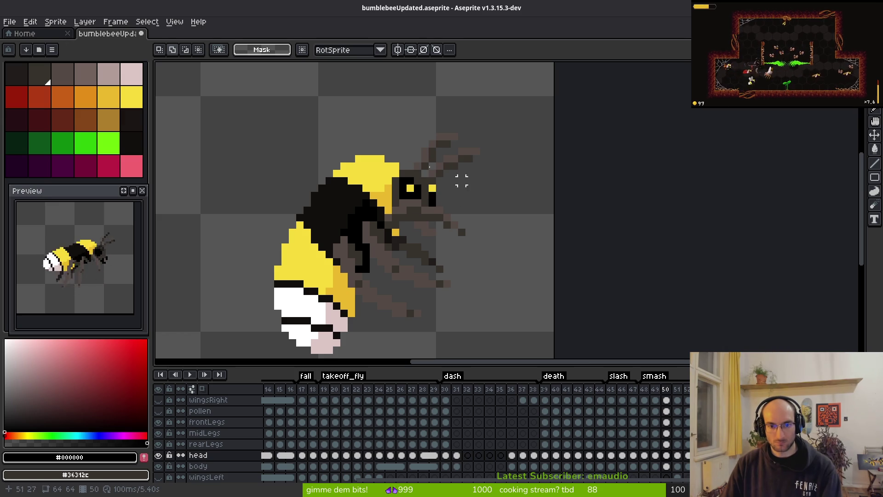
pyautogui.press('i')
pyautogui.press(',')
pyautogui.press('.')
pyautogui.press(',')
pyautogui.press('.')
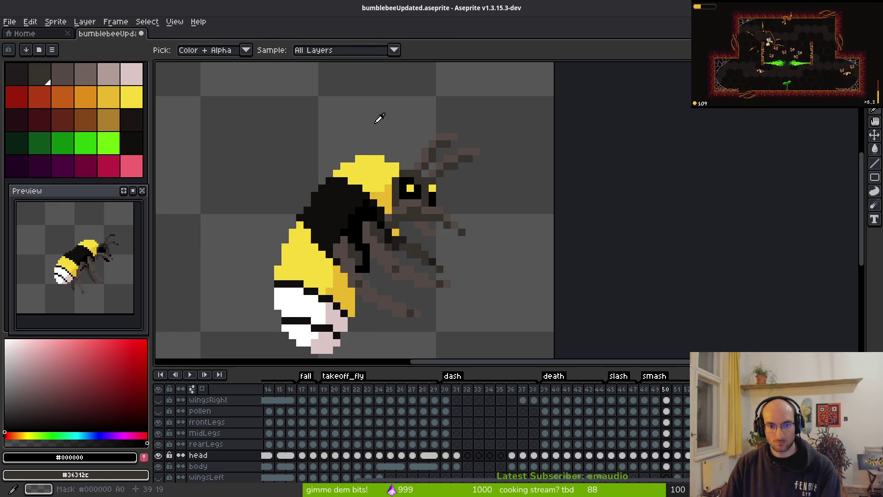
pyautogui.press('.')
pyautogui.press('m')
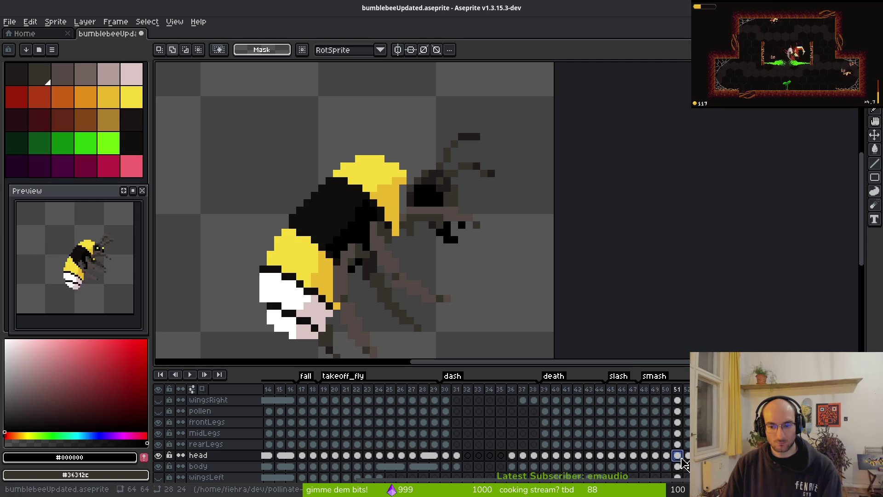
# On frame 51, try shifting the head right, then cancel the move
pyautogui.click(667, 455)
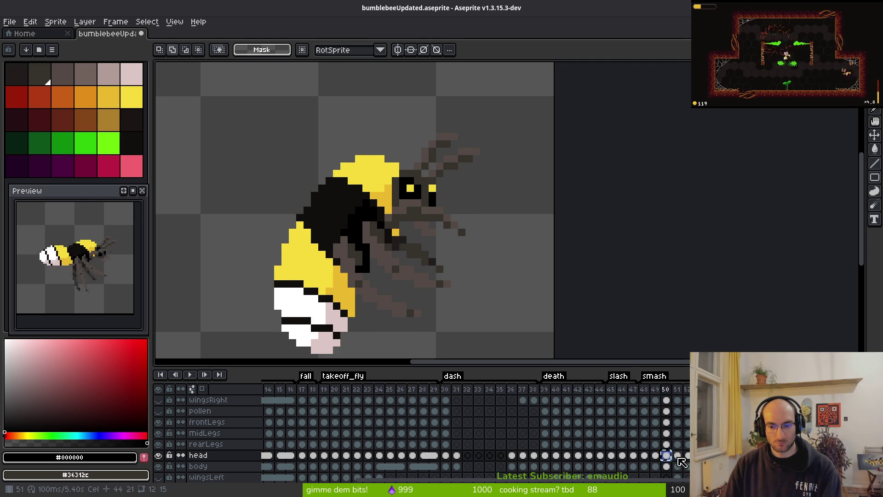
pyautogui.click(678, 457)
pyautogui.moveTo(319, 82)
pyautogui.mouseDown()
pyautogui.moveTo(443, 192)
pyautogui.moveTo(607, 291)
pyautogui.mouseUp()
pyautogui.press('Right')
pyautogui.press('Right')
pyautogui.press('Escape')
pyautogui.press('i')
pyautogui.press('Right')
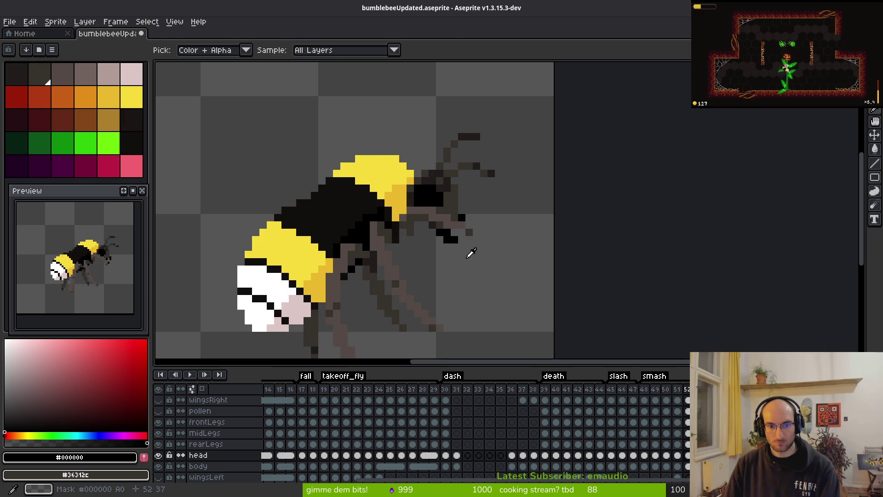
# Paste the yellow-eyed head onto frame 52, nudged one pixel down and left
pyautogui.press('m')
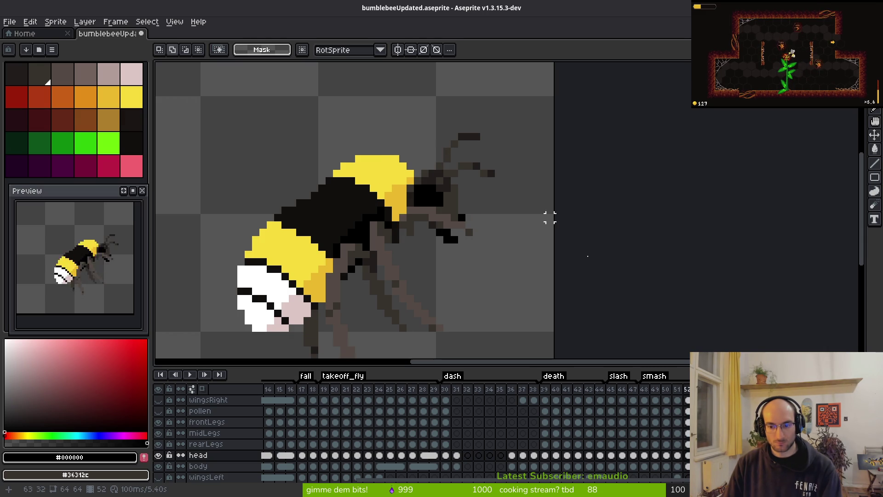
pyautogui.hotkey('ctrl', 'z')
pyautogui.moveTo(289, 73); pyautogui.dragTo(624, 290)
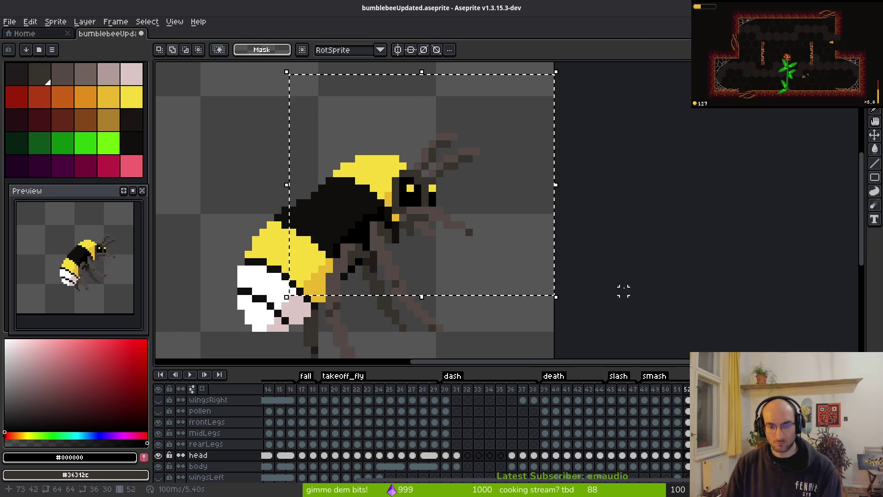
pyautogui.hotkey('ctrl', 'v')
pyautogui.press('Down')
pyautogui.press('Left')
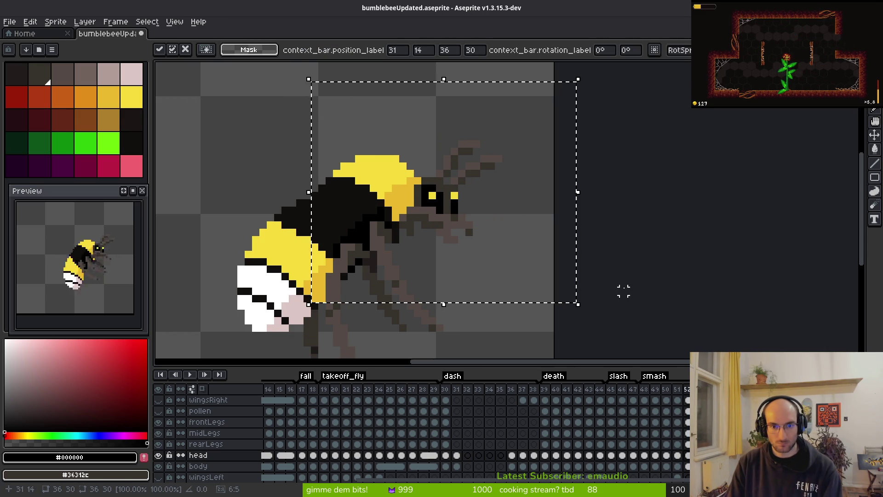
pyautogui.press('Return')
pyautogui.press('i')
pyautogui.press('Left')
pyautogui.press('Right')
pyautogui.press('Left')
# Paste the yellow-eyed head onto the next frame, nudged one pixel right and down
pyautogui.press('m')
pyautogui.moveTo(331, 87)
pyautogui.mouseDown()
pyautogui.moveTo(504, 239)
pyautogui.moveTo(631, 312)
pyautogui.mouseUp()
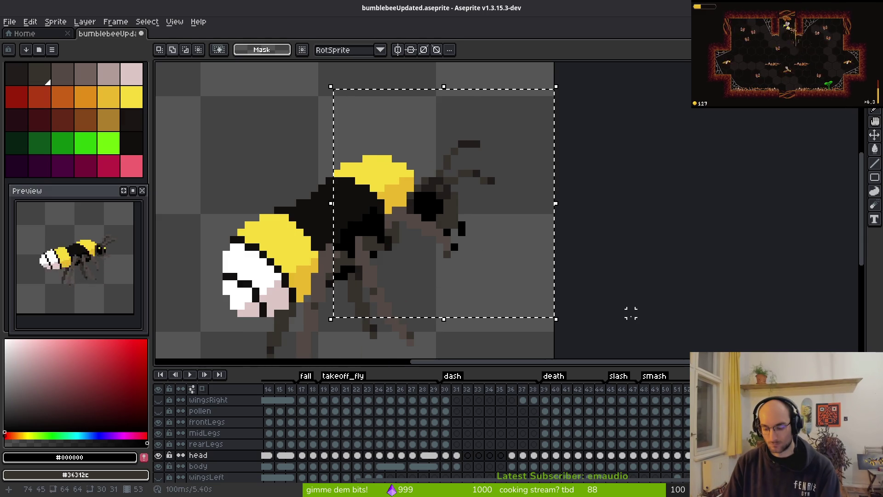
pyautogui.hotkey('ctrl', 'z')
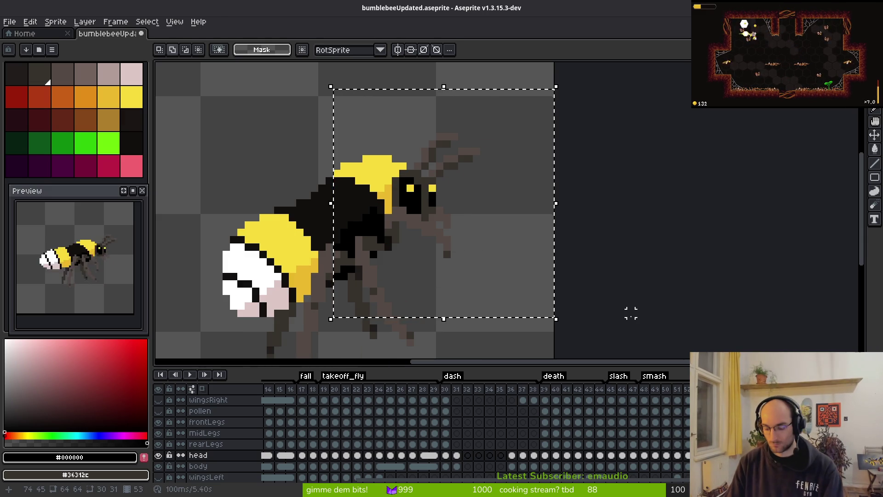
pyautogui.press('Right')
pyautogui.press('Right')
pyautogui.press('Down')
pyautogui.press('Return')
pyautogui.press('i')
pyautogui.press('Left')
pyautogui.press('Left')
pyautogui.press('Left')
pyautogui.press('Left')
pyautogui.press('Left')
pyautogui.press('Down')
pyautogui.press('Left')
pyautogui.press('Left')
pyautogui.press('Left')
pyautogui.press('Left')
pyautogui.press('Left')
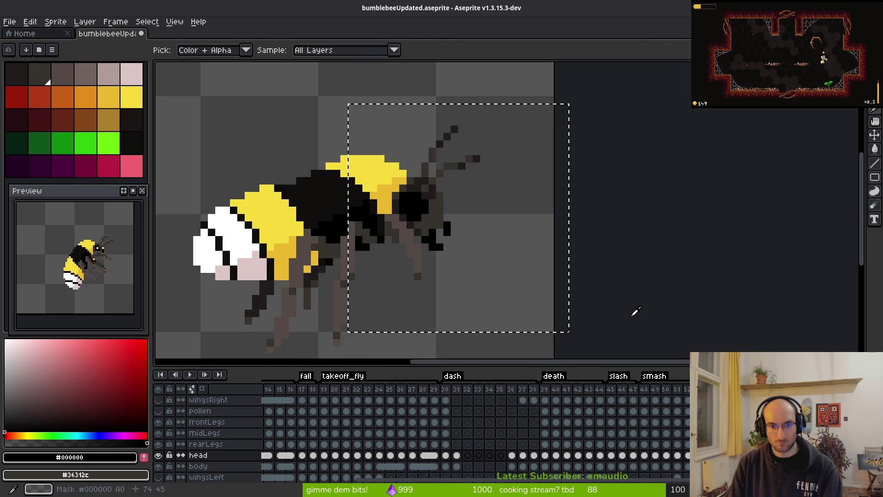
# Compare poses across frames and raise frame 53's head one pixel
pyautogui.press('Right')
pyautogui.press('Right')
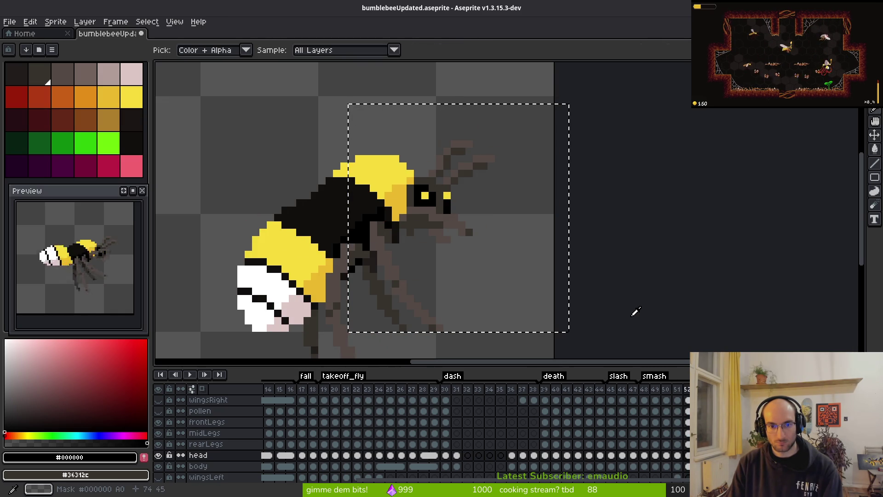
pyautogui.press('Right')
pyautogui.press('Right')
pyautogui.press('Left')
pyautogui.press('Right')
pyautogui.press('Left')
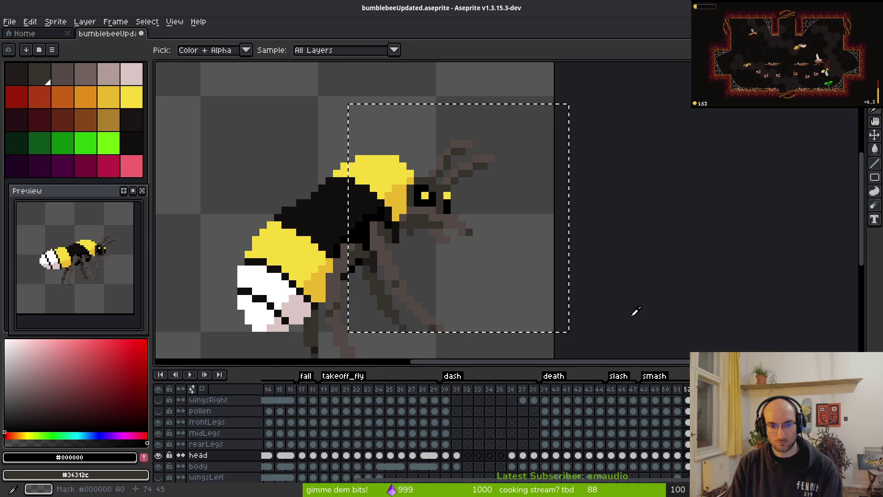
pyautogui.press('Right')
pyautogui.press('Up')
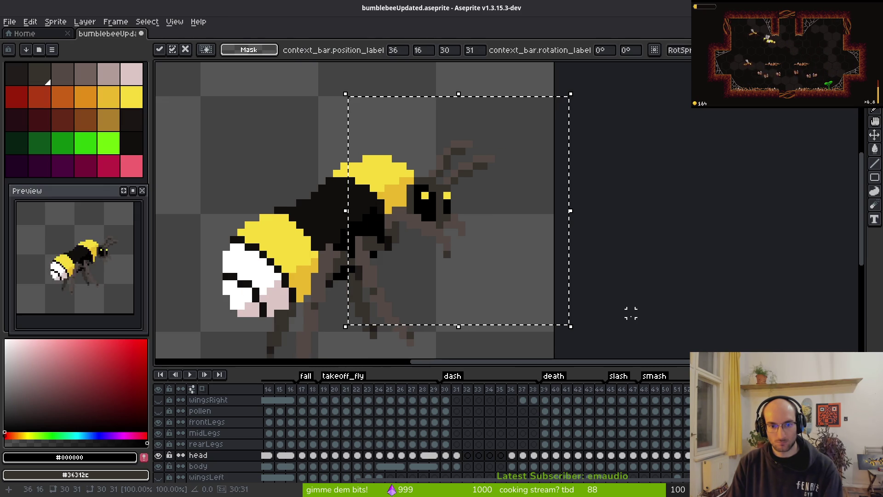
pyautogui.press('Right')
pyautogui.press('Left')
pyautogui.press('Up')
pyautogui.press('Right')
pyautogui.press('Left')
pyautogui.press('Right')
# Paste and align the yellow-eyed head on the following frame, then save the sprite
pyautogui.press('Up')
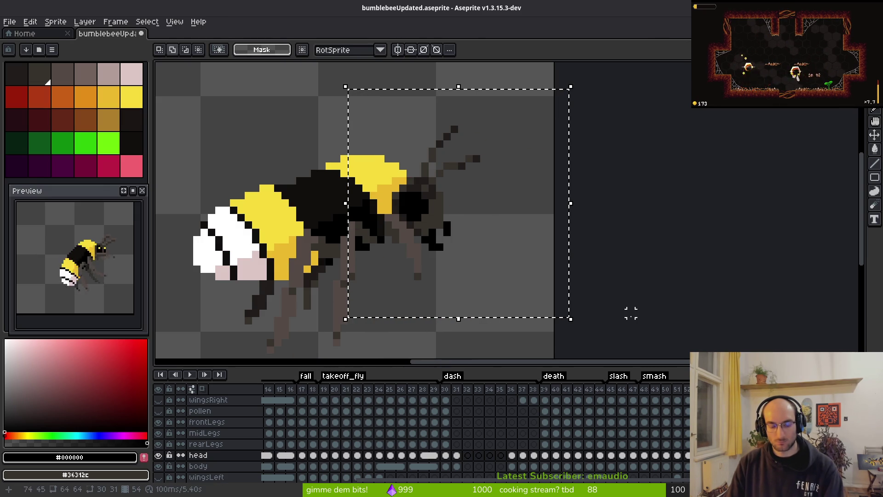
pyautogui.press('Down')
pyautogui.press('Right')
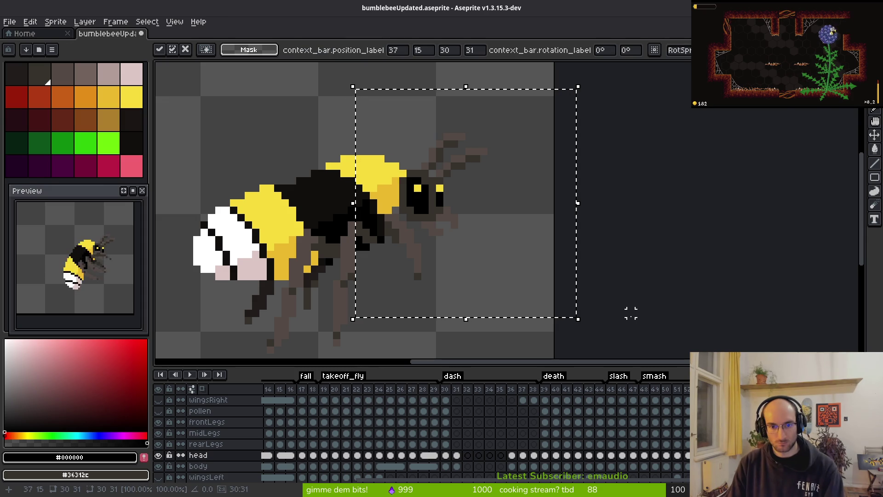
pyautogui.press('Right')
pyautogui.press('Down')
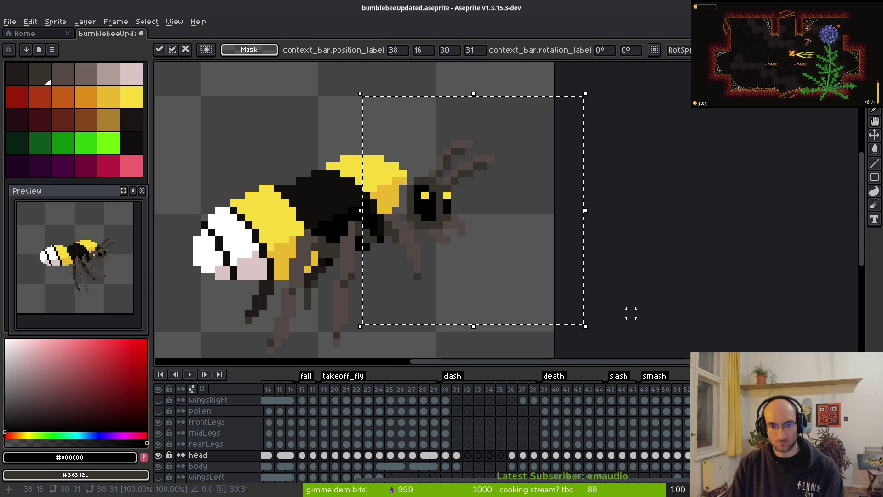
pyautogui.press('Left')
pyautogui.press('Up')
pyautogui.press('Return')
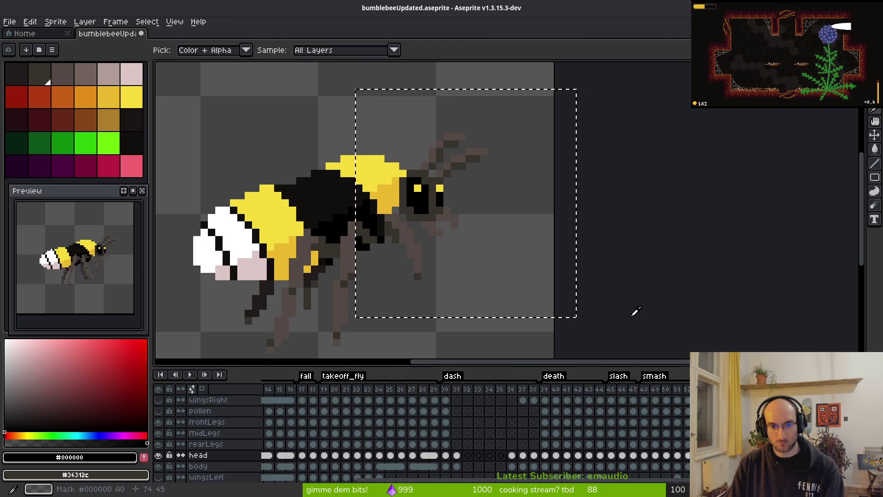
pyautogui.press('m')
pyautogui.hotkey('ctrl', 'd')
pyautogui.hotkey('ctrl', 's')
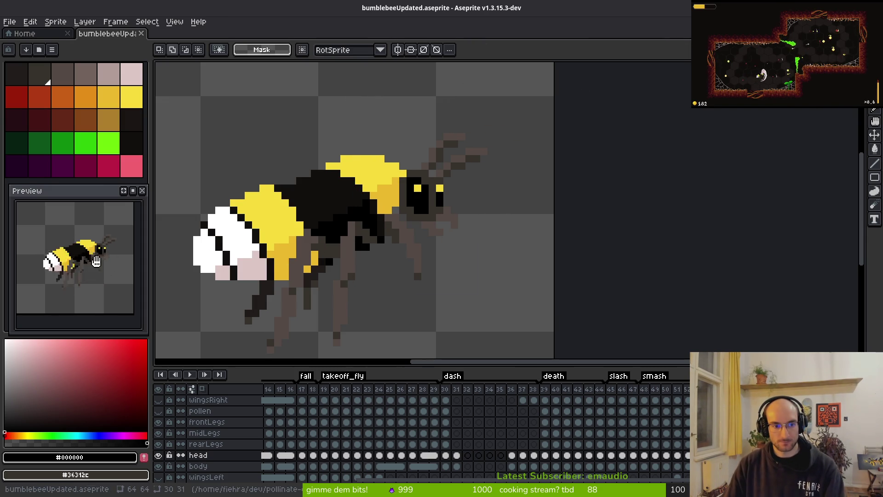
# Show the wingsRight layer again, then zoom the canvas and Preview to inspect the winged bee
pyautogui.scroll(-3, 104, 285)
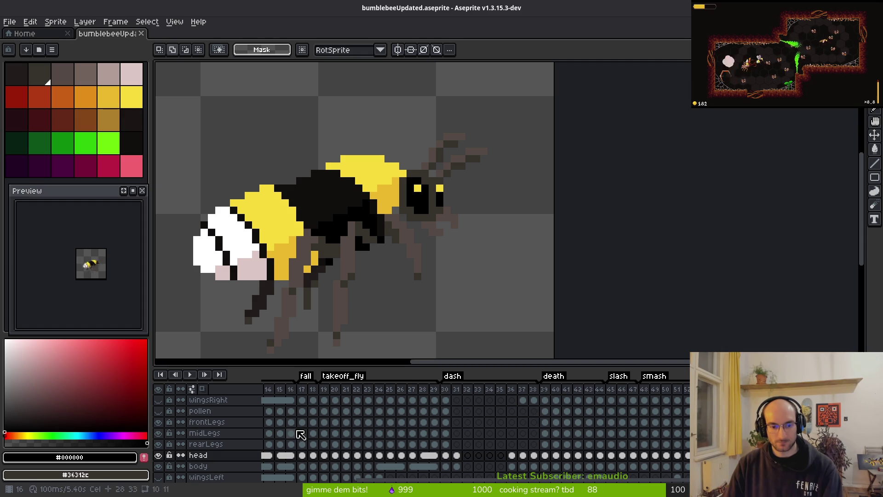
pyautogui.hscroll(-5, 300, 435)
pyautogui.click(158, 400)
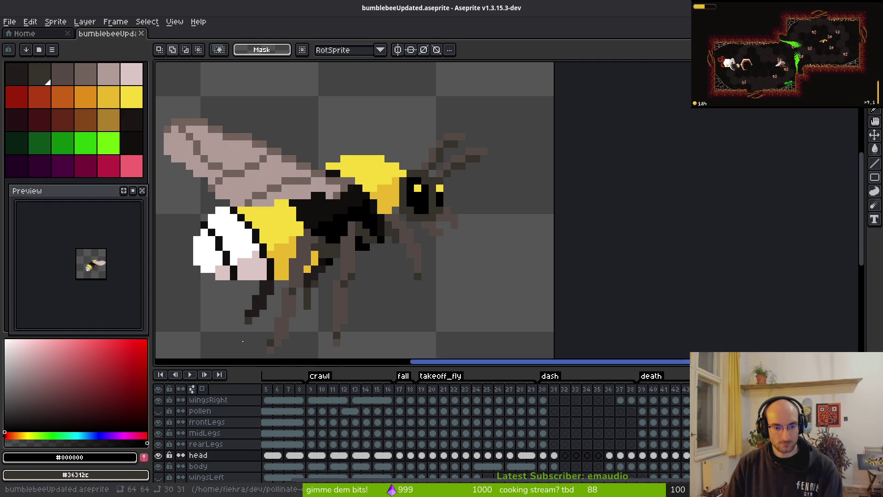
pyautogui.scroll(-2, 364, 275)
pyautogui.scroll(3, 88, 276)
pyautogui.moveTo(88, 276); pyautogui.dragTo(56, 311)
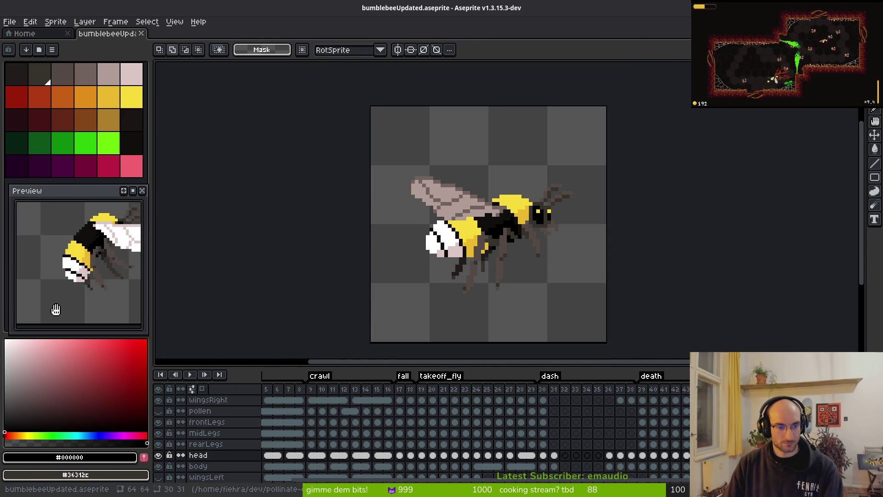
pyautogui.scroll(-2, 48, 307)
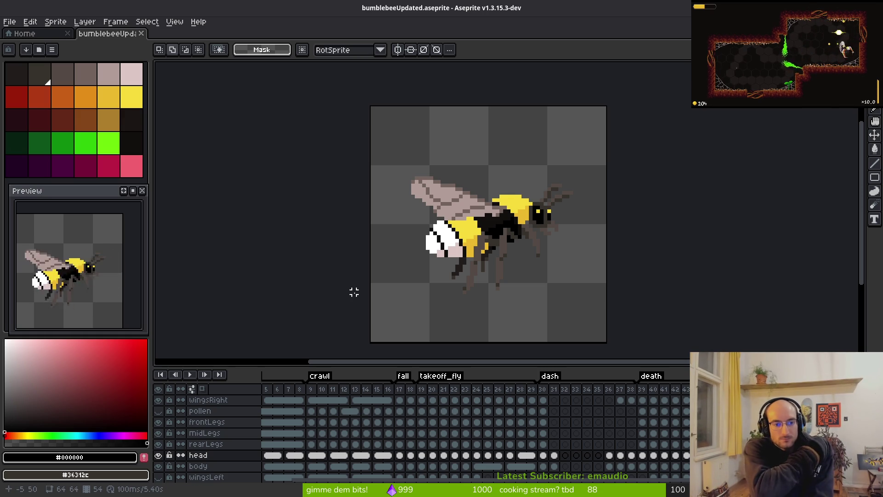
pyautogui.scroll(4, 578, 193)
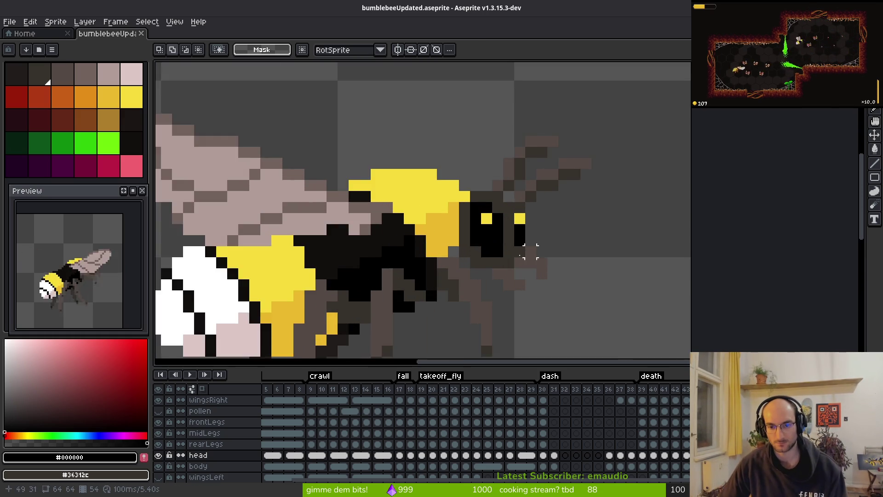
pyautogui.scroll(1, 519, 250)
# With the pencil, paint one yellow eye pixel and two head pixels dark brown (#36312c)
pyautogui.press('i')
pyautogui.click(487, 184)
pyautogui.press('b')
pyautogui.click(503, 155)
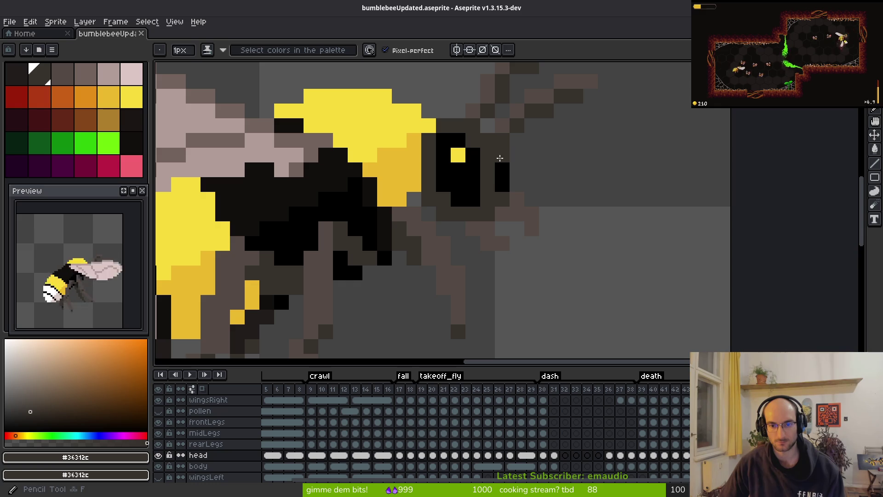
pyautogui.scroll(-3, 566, 232)
pyautogui.scroll(3, 545, 208)
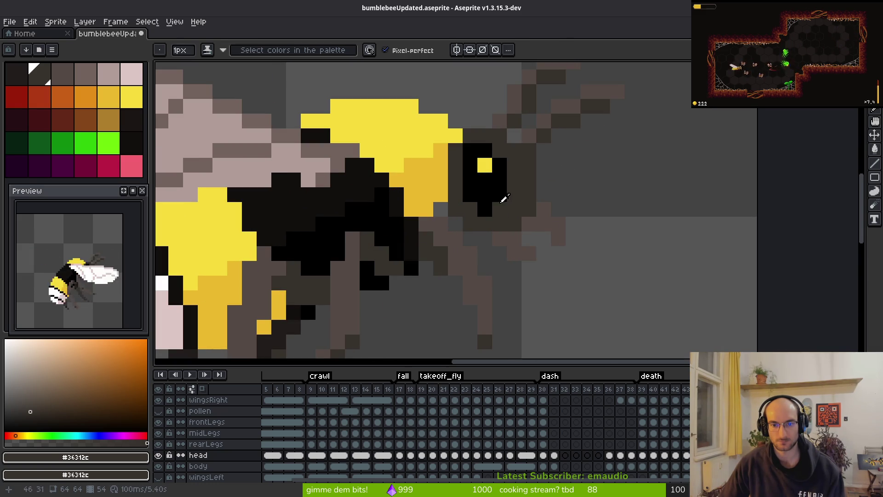
pyautogui.keyDown('alt'); pyautogui.click(507, 187); pyautogui.keyUp('alt')
pyautogui.scroll(-3, 552, 253)
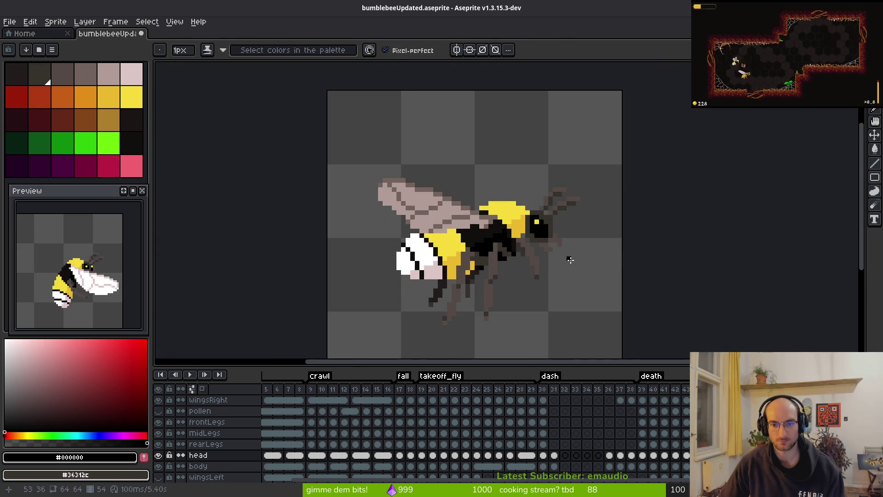
pyautogui.scroll(3, 543, 221)
pyautogui.rightClick(515, 180)
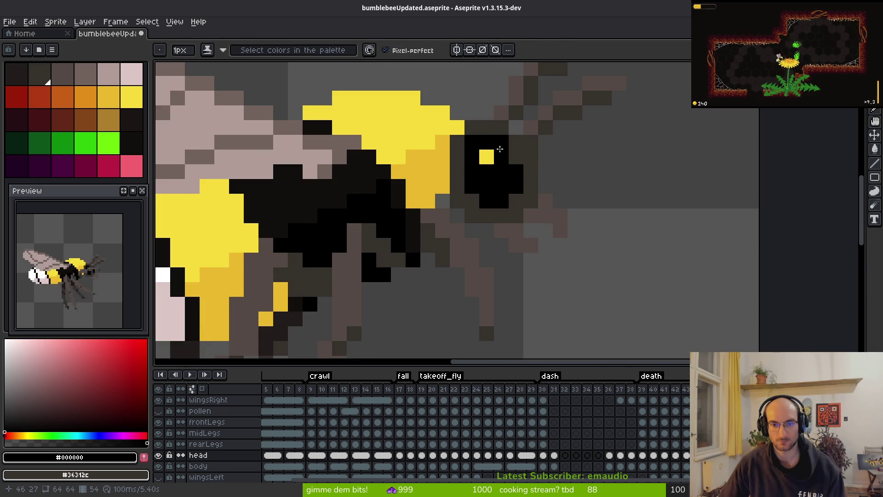
pyautogui.scroll(-3, 582, 254)
pyautogui.scroll(-1, 577, 254)
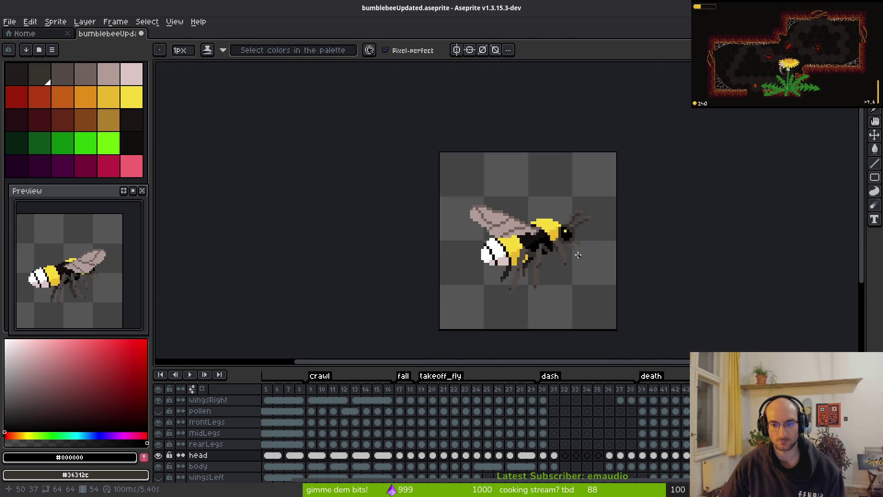
pyautogui.scroll(5, 572, 244)
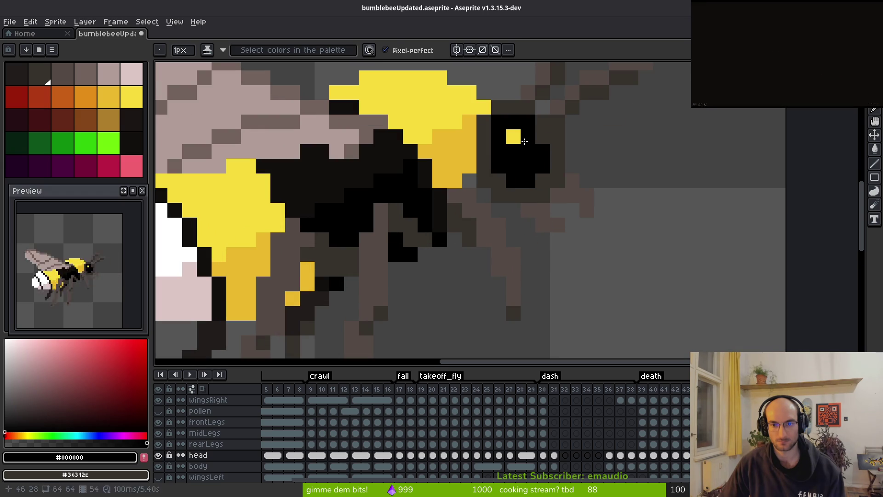
# Add a yellow eye pixel on the head and paint a black head pixel dark brown
pyautogui.keyDown('alt'); pyautogui.click(513, 137); pyautogui.keyUp('alt')
pyautogui.click(528, 145)
pyautogui.scroll(-4, 595, 177)
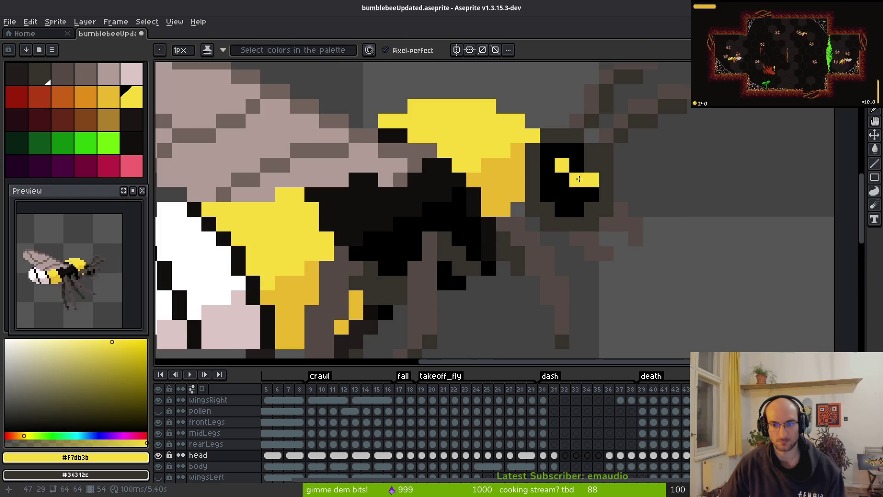
pyautogui.scroll(4, 599, 191)
pyautogui.keyDown('alt'); pyautogui.click(577, 154); pyautogui.keyUp('alt')
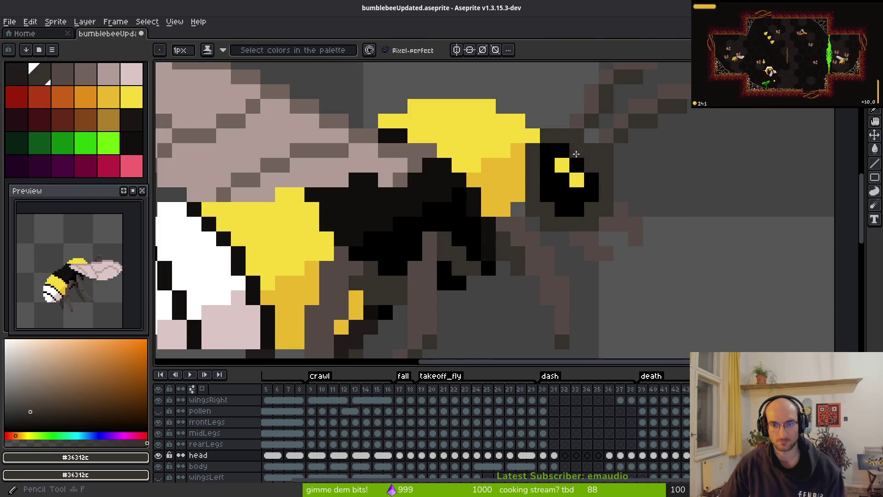
pyautogui.scroll(-3, 649, 190)
pyautogui.scroll(4, 601, 180)
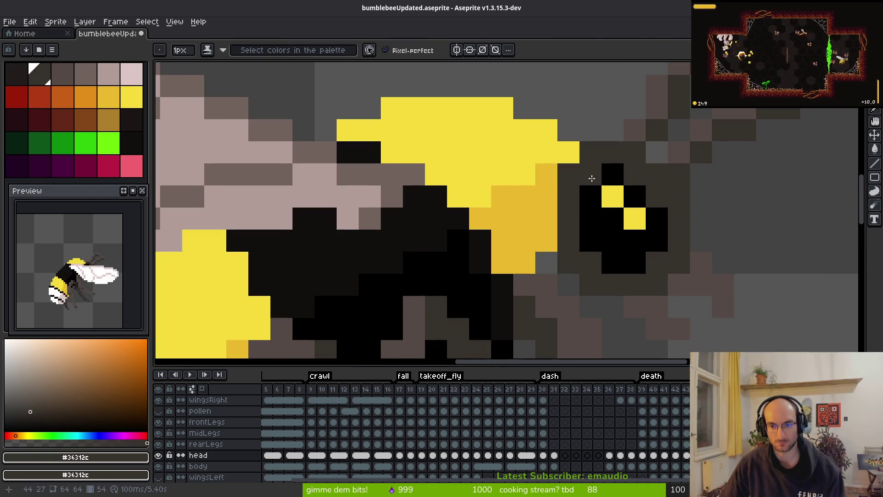
pyautogui.click(612, 263)
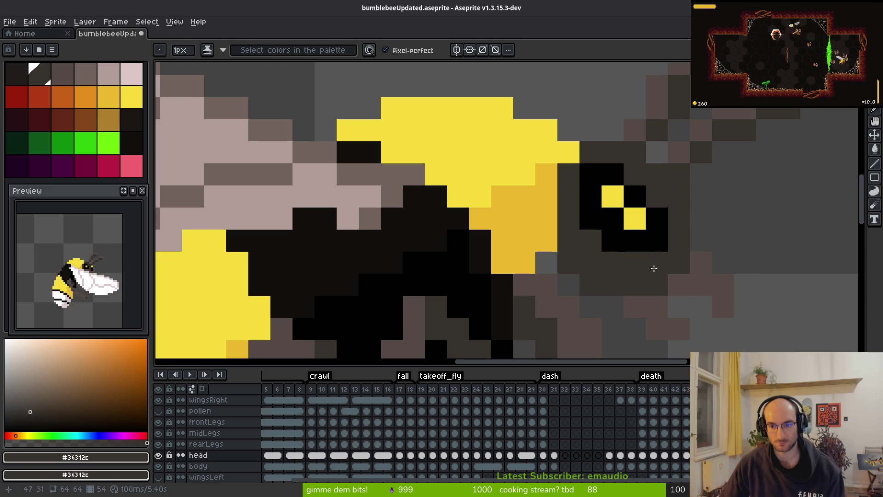
# Undo the dark brown pixel and add a black pixel beside the head instead
pyautogui.hotkey('ctrl', 'z')
pyautogui.keyDown('alt'); pyautogui.click(649, 258); pyautogui.keyUp('alt')
pyautogui.scroll(-3, 674, 253)
pyautogui.scroll(3, 633, 250)
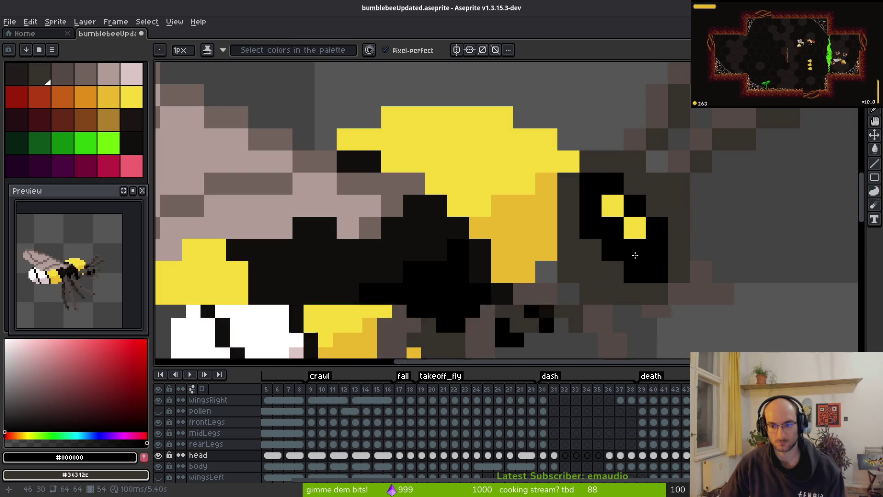
pyautogui.scroll(-3, 655, 286)
pyautogui.scroll(3, 644, 272)
pyautogui.click(639, 287)
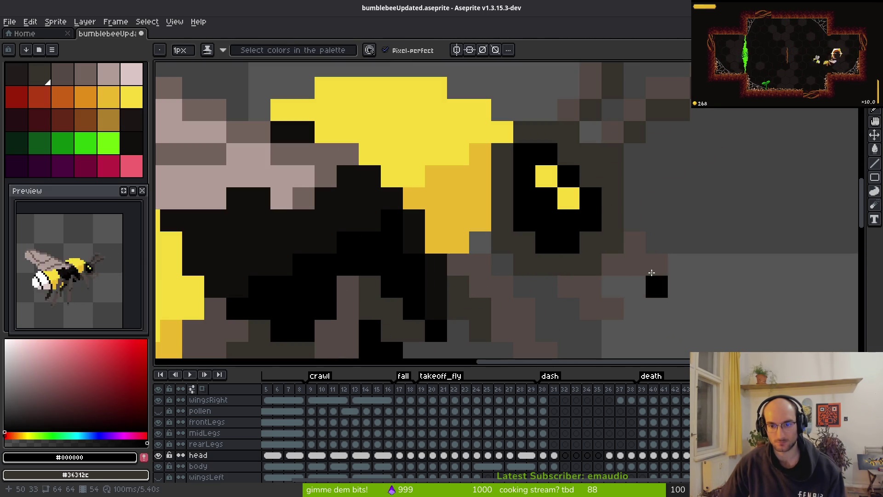
pyautogui.scroll(-3, 639, 281)
pyautogui.scroll(-1, 637, 276)
pyautogui.scroll(1, 637, 276)
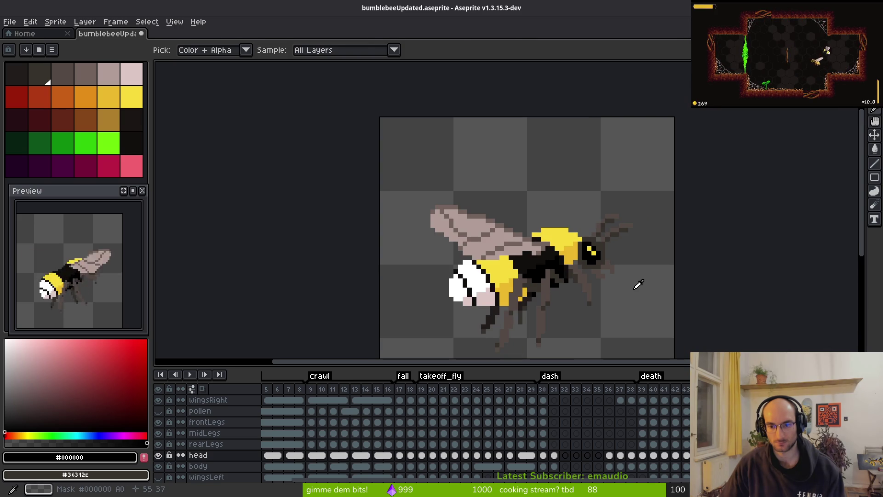
# Hide the wingsRight and frontLegs layers and show midLegs so the head is exposed
pyautogui.scroll(-3, 649, 290)
pyautogui.scroll(3, 649, 289)
pyautogui.scroll(-3, 594, 244)
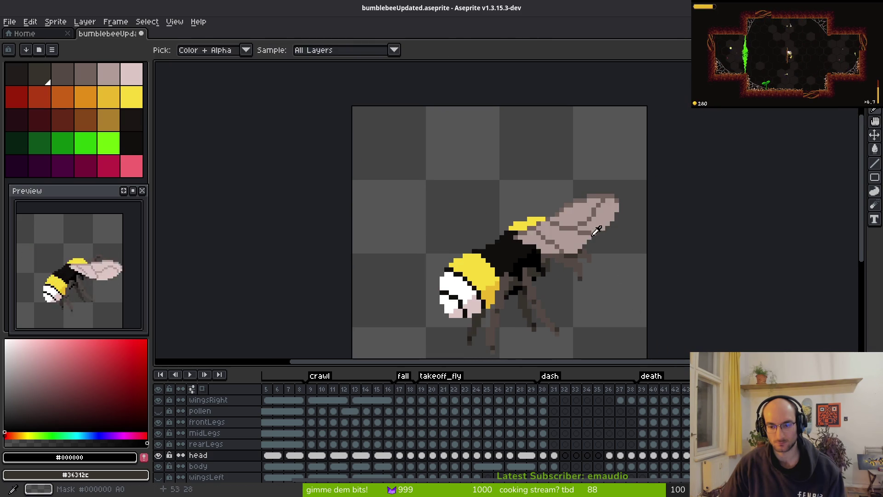
pyautogui.scroll(-1, 594, 244)
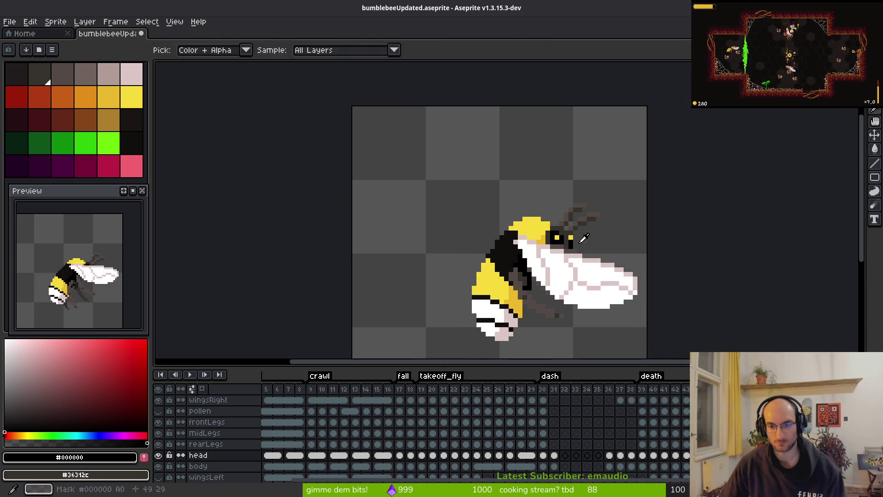
pyautogui.scroll(3, 598, 246)
pyautogui.scroll(-4, 614, 252)
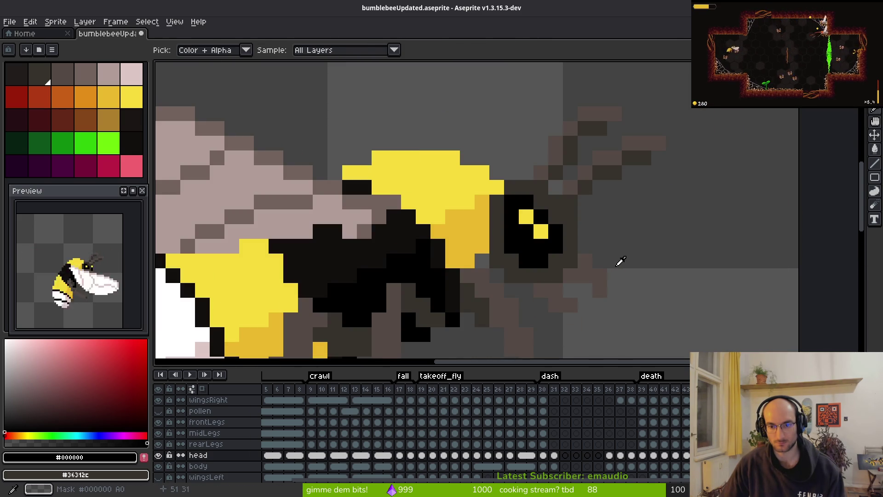
pyautogui.scroll(4, 619, 279)
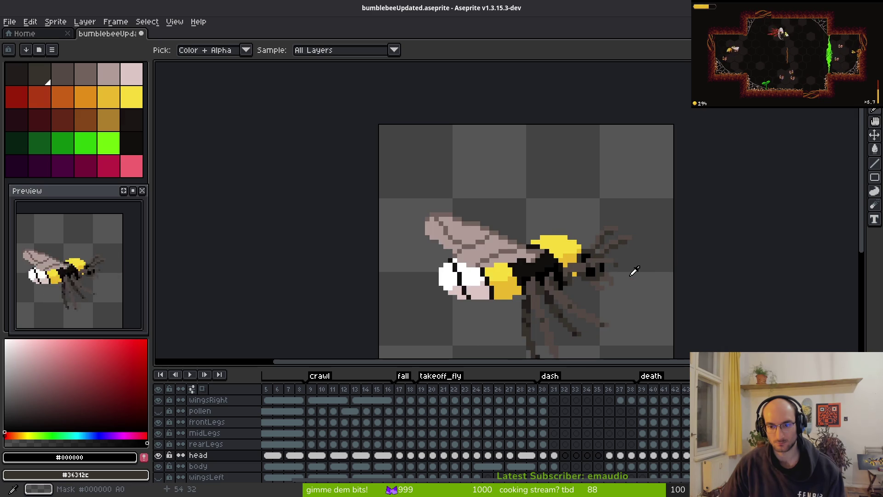
pyautogui.scroll(3, 555, 282)
pyautogui.click(157, 400)
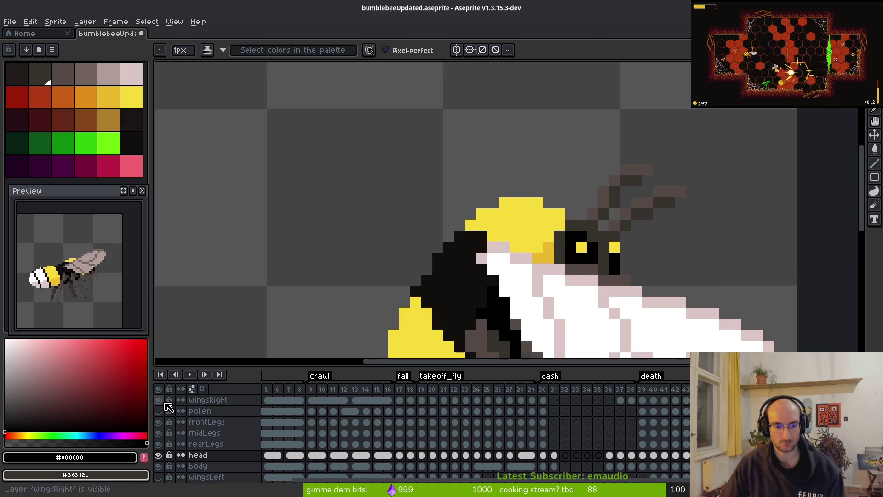
pyautogui.scroll(2, 626, 249)
pyautogui.hscroll(2, 626, 249)
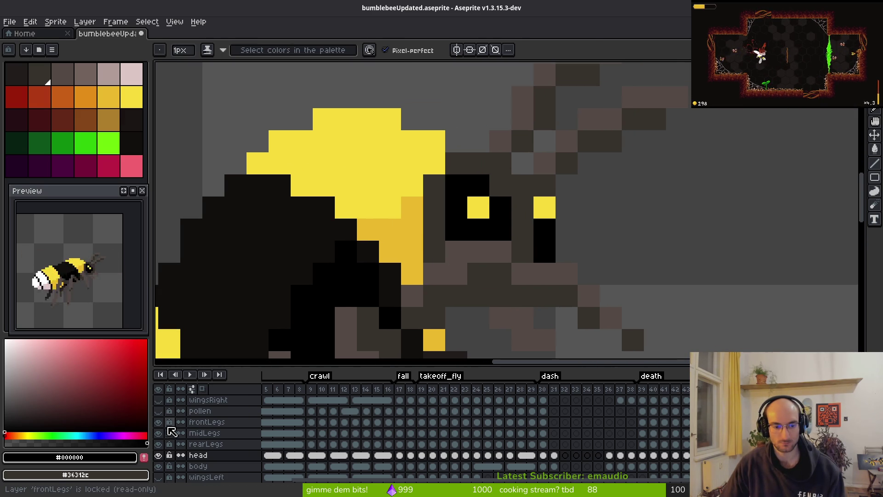
pyautogui.click(159, 422)
pyautogui.click(158, 432)
pyautogui.click(158, 422)
pyautogui.hscroll(2, 457, 239)
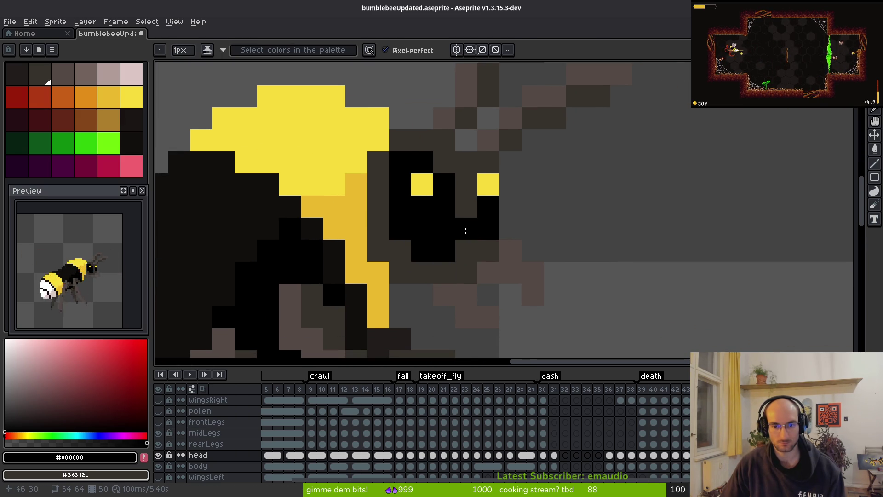
# Repaint the head dark grey and add second and third yellow eye pixels
pyautogui.rightClick(488, 251)
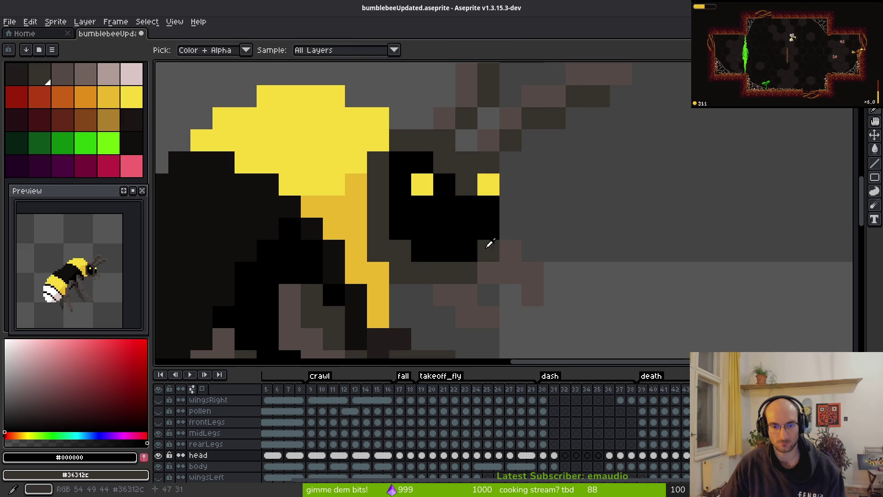
pyautogui.rightClick(487, 228)
pyautogui.rightClick(486, 205)
pyautogui.keyDown('alt'); pyautogui.click(424, 189); pyautogui.keyUp('alt')
pyautogui.click(444, 207)
pyautogui.scroll(-4, 501, 251)
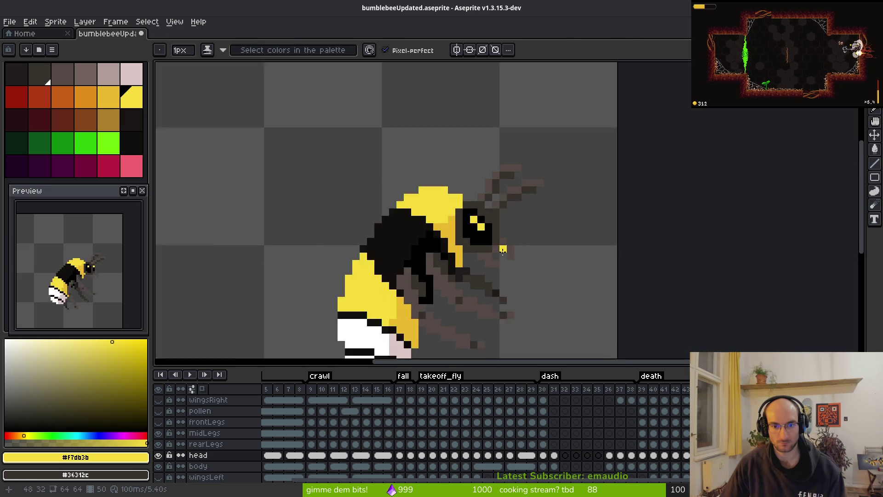
pyautogui.scroll(3, 504, 246)
pyautogui.click(467, 235)
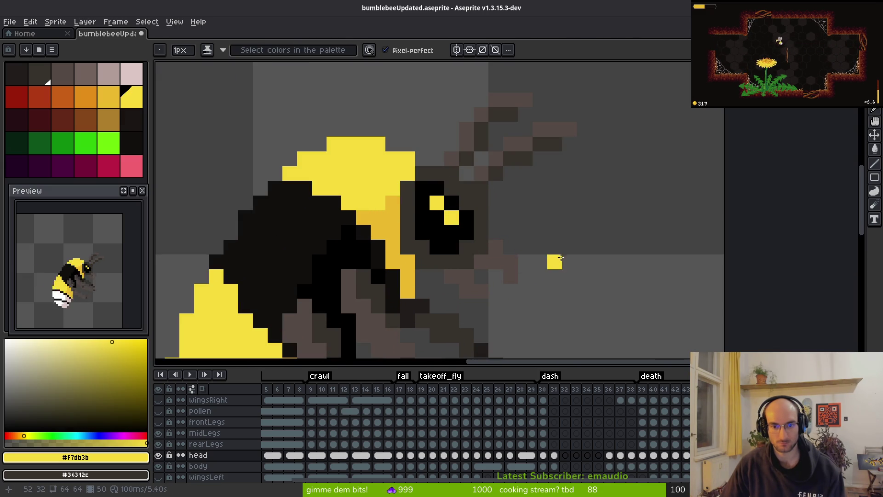
pyautogui.scroll(-4, 560, 259)
# On the previous frame, add a yellow eye pixel, grey out the right eye and add two black pixels
pyautogui.press('Left')
pyautogui.press('Right')
pyautogui.press('Left')
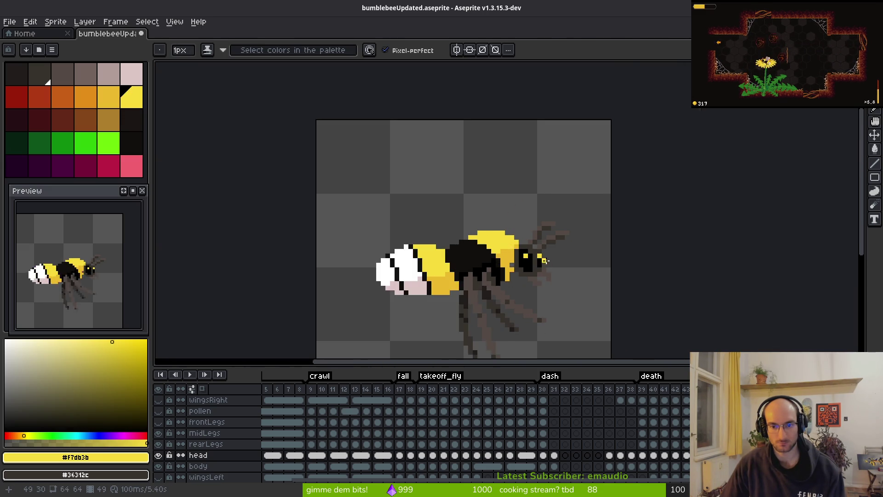
pyautogui.scroll(3, 548, 262)
pyautogui.click(473, 269)
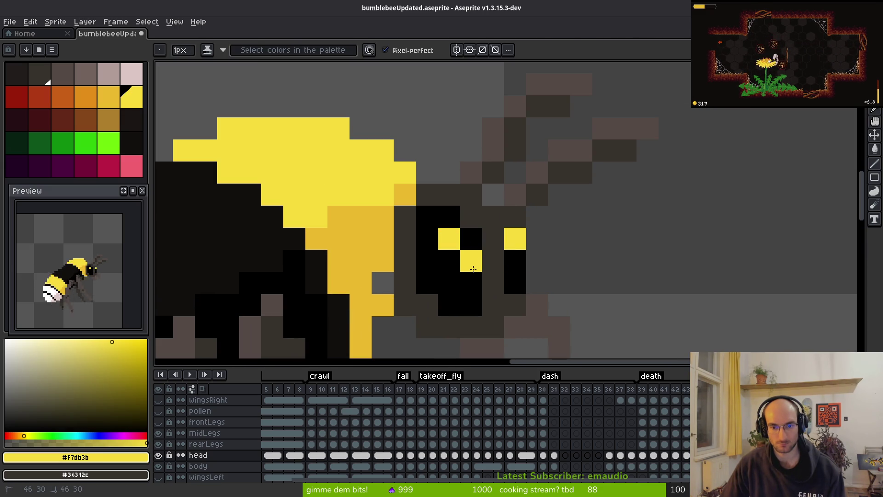
pyautogui.rightClick(511, 249)
pyautogui.keyDown('alt'); pyautogui.click(478, 276); pyautogui.keyUp('alt')
pyautogui.click(490, 262)
pyautogui.click(549, 301)
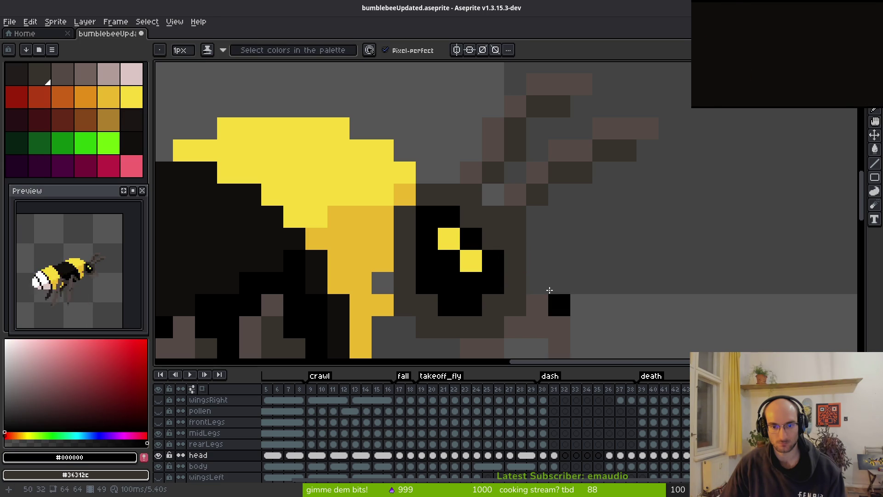
pyautogui.scroll(-3, 549, 301)
# Compare the eye across neighbouring frames, then paint a yellow eye pixel and undo it
pyautogui.press('Left')
pyautogui.press('Right')
pyautogui.press('Left')
pyautogui.press('Right')
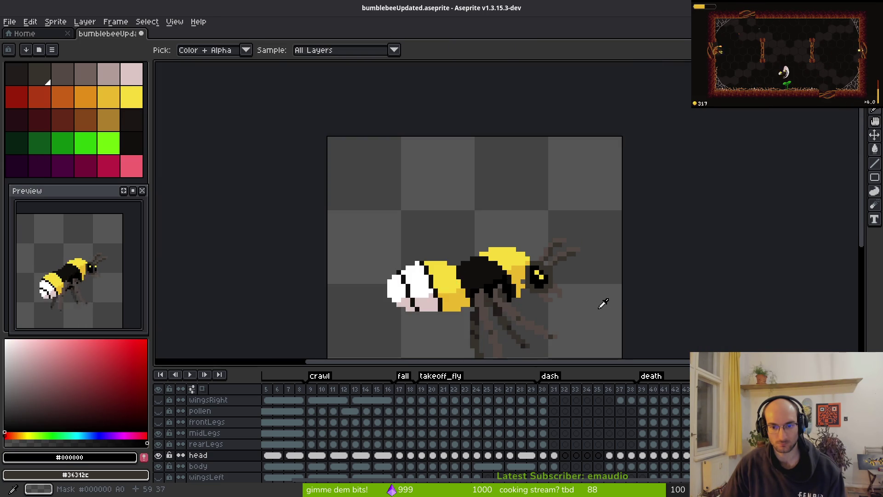
pyautogui.press('Left')
pyautogui.press('Right')
pyautogui.press('Left')
pyautogui.press('Right')
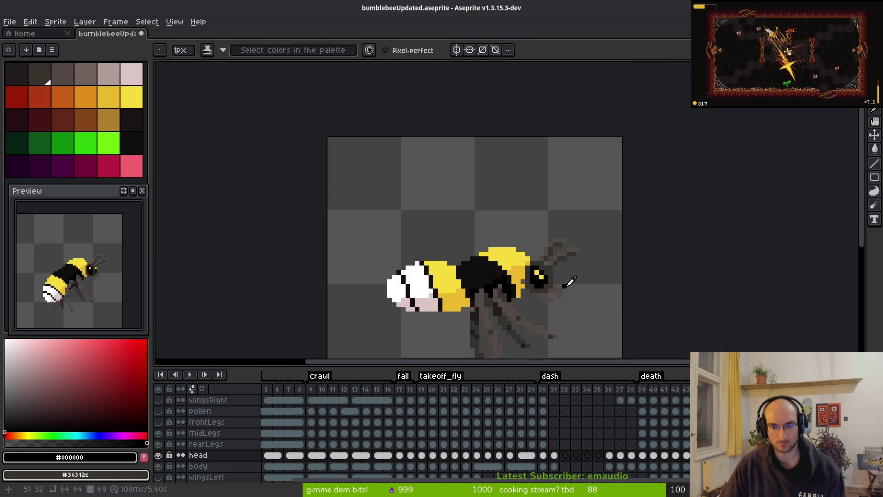
pyautogui.press('Left')
pyautogui.scroll(3, 563, 281)
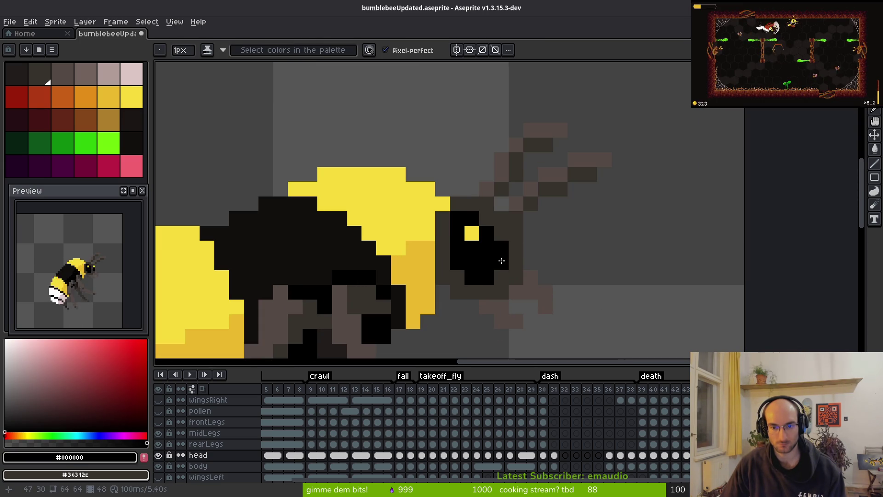
pyautogui.keyDown('alt'); pyautogui.click(471, 233); pyautogui.keyUp('alt')
pyautogui.press('Right')
pyautogui.click(505, 232)
pyautogui.hotkey('ctrl', 'z')
pyautogui.keyDown('alt'); pyautogui.click(484, 248); pyautogui.keyUp('alt')
pyautogui.keyDown('alt'); pyautogui.click(465, 232); pyautogui.keyUp('alt')
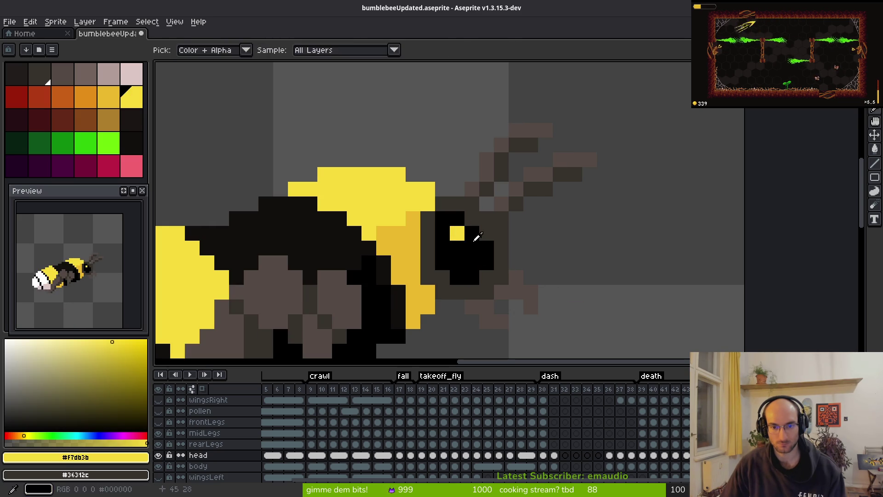
pyautogui.scroll(-4, 558, 270)
# On frame 46, paint black over the yellow column right of the eye
pyautogui.press('Left')
pyautogui.scroll(5, 495, 227)
pyautogui.hotkey('ctrl', 'z')
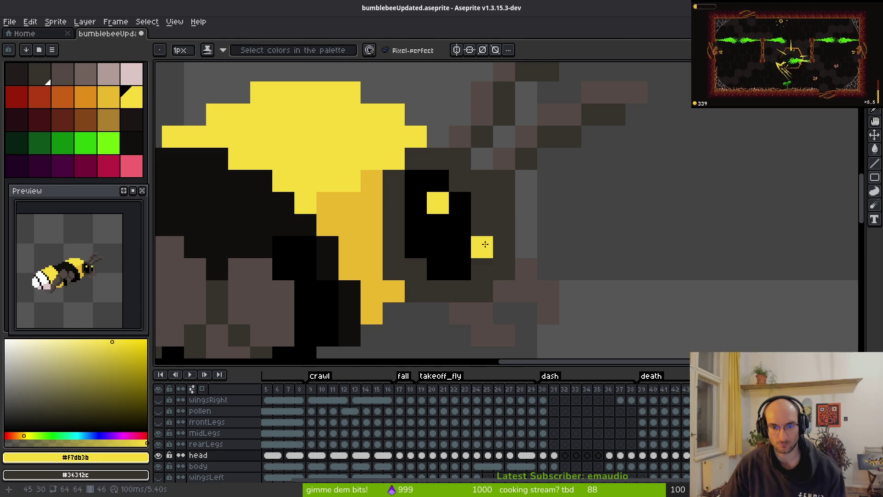
pyautogui.keyDown('alt'); pyautogui.click(453, 222); pyautogui.keyUp('alt')
pyautogui.moveTo(480, 226); pyautogui.dragTo(473, 252)
pyautogui.keyDown('alt'); pyautogui.click(437, 203); pyautogui.keyUp('alt')
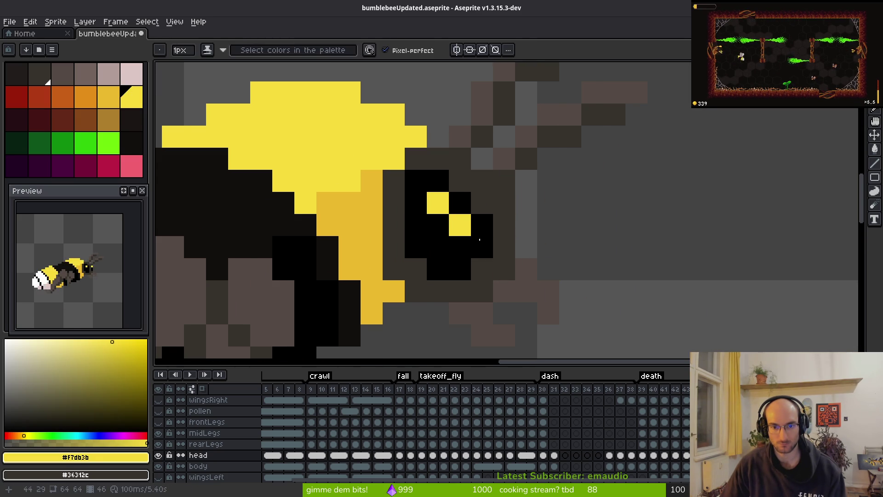
# On frame 45, darken the pixels right of the eye and paint a yellow eye pixel
pyautogui.press('Left')
pyautogui.rightClick(520, 206)
pyautogui.moveTo(524, 221); pyautogui.dragTo(525, 251)
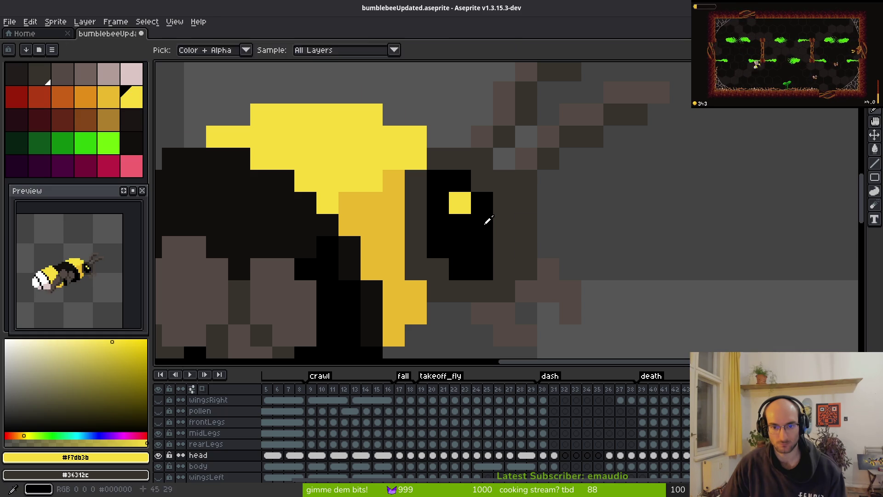
pyautogui.keyDown('alt'); pyautogui.click(493, 230); pyautogui.keyUp('alt')
pyautogui.click(504, 247)
pyautogui.keyDown('alt'); pyautogui.click(460, 203); pyautogui.keyUp('alt')
# On frame 39, cover the old yellow eye pixels with black and paint a second yellow eye pixel
pyautogui.press('Left')
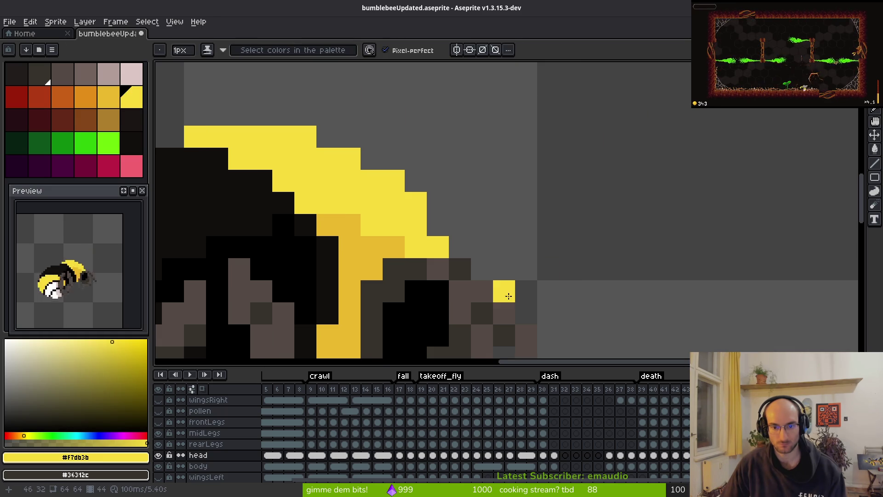
pyautogui.scroll(-3, 527, 221)
pyautogui.press('Left')
pyautogui.press('Left')
pyautogui.press('Left')
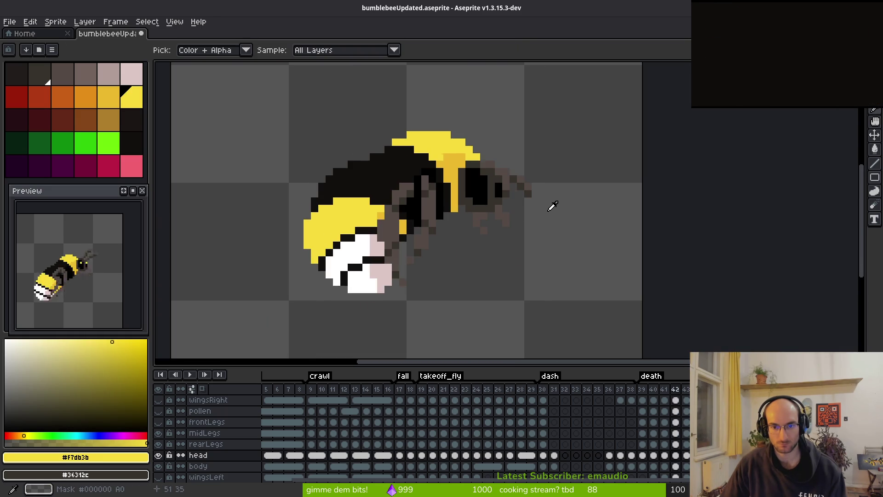
pyautogui.scroll(3, 501, 148)
pyautogui.rightClick(502, 147)
pyautogui.rightClick(509, 161)
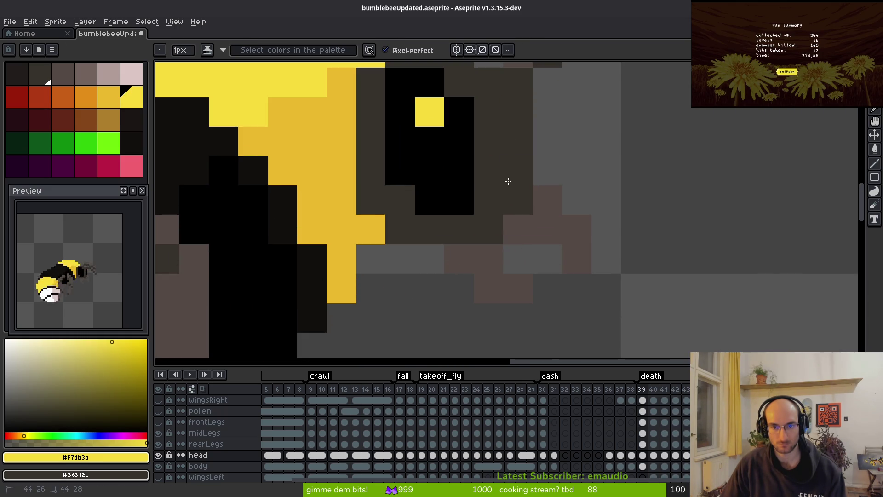
pyautogui.keyDown('alt'); pyautogui.click(459, 142); pyautogui.keyUp('alt')
pyautogui.click(475, 169)
pyautogui.click(475, 136)
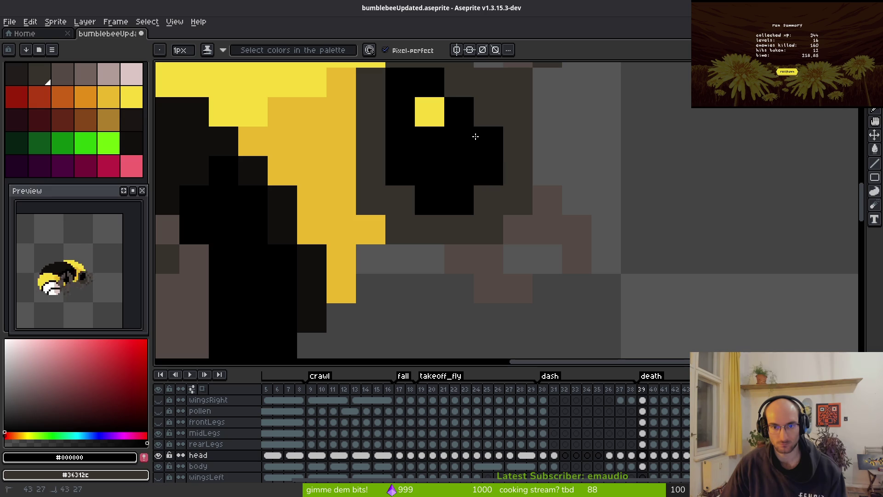
pyautogui.keyDown('alt'); pyautogui.click(437, 111); pyautogui.keyUp('alt')
pyautogui.click(572, 169)
# Step through the death frames to check the eyes, sampling black from the head
pyautogui.scroll(-3, 612, 230)
pyautogui.press('Return')
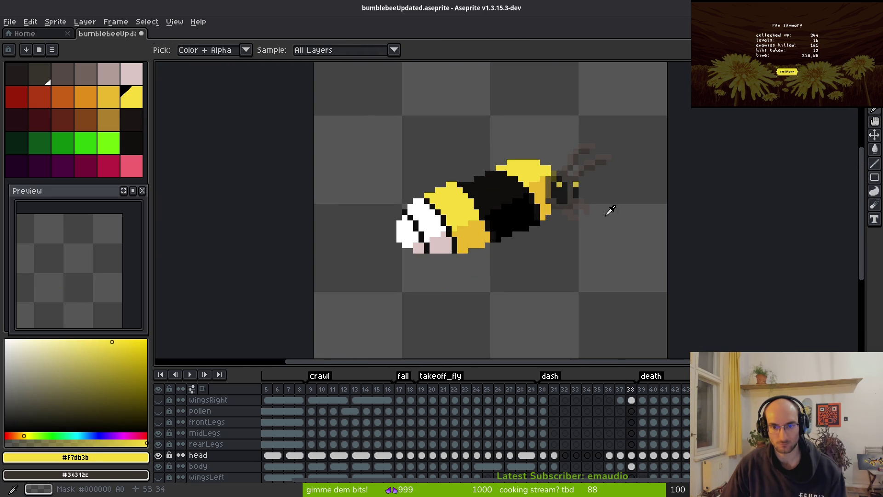
pyautogui.scroll(4, 568, 187)
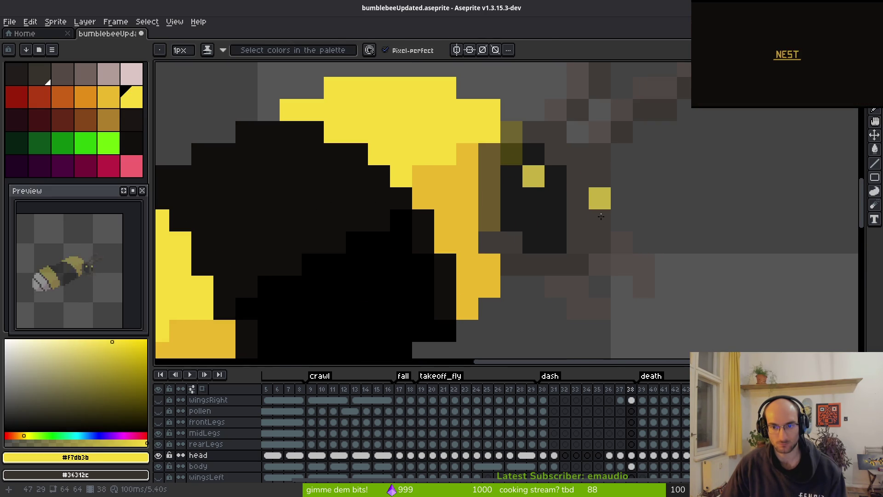
pyautogui.keyDown('alt'); pyautogui.click(571, 198); pyautogui.keyUp('alt')
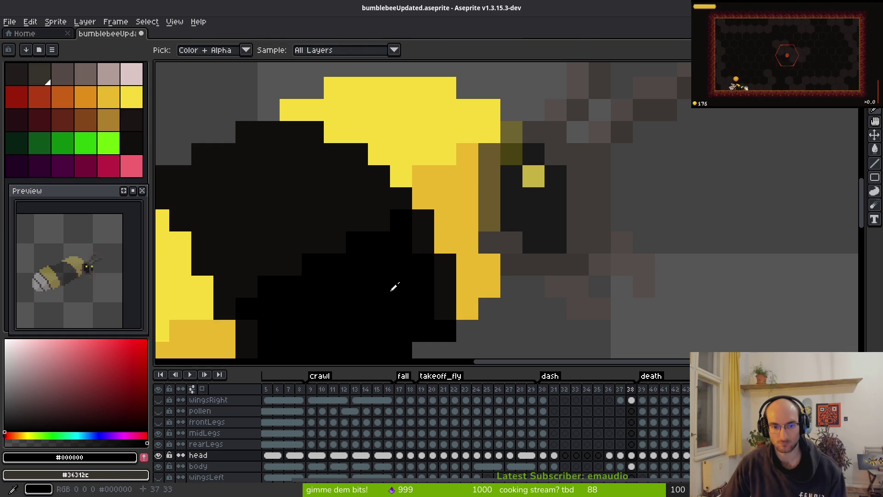
pyautogui.scroll(-4, 610, 238)
# Compare frames 37 and 38, then move frame 38's head right and one pixel down
pyautogui.press('Left')
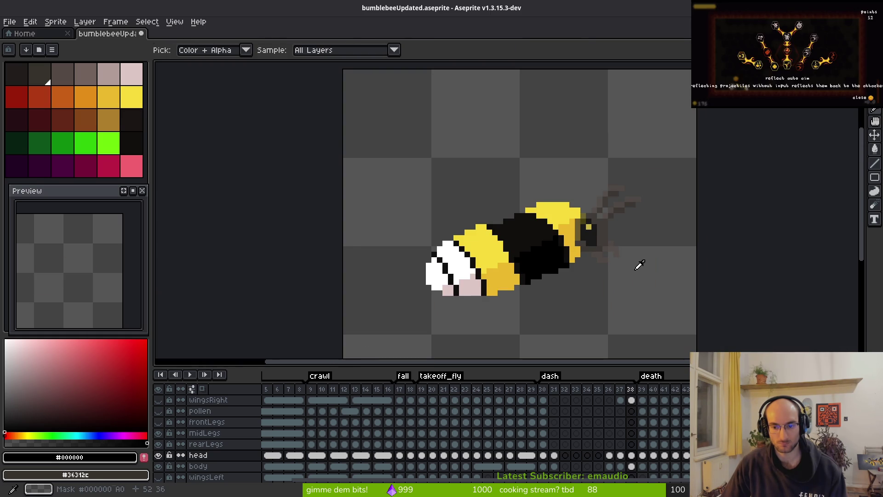
pyautogui.press('Right')
pyautogui.press('Left')
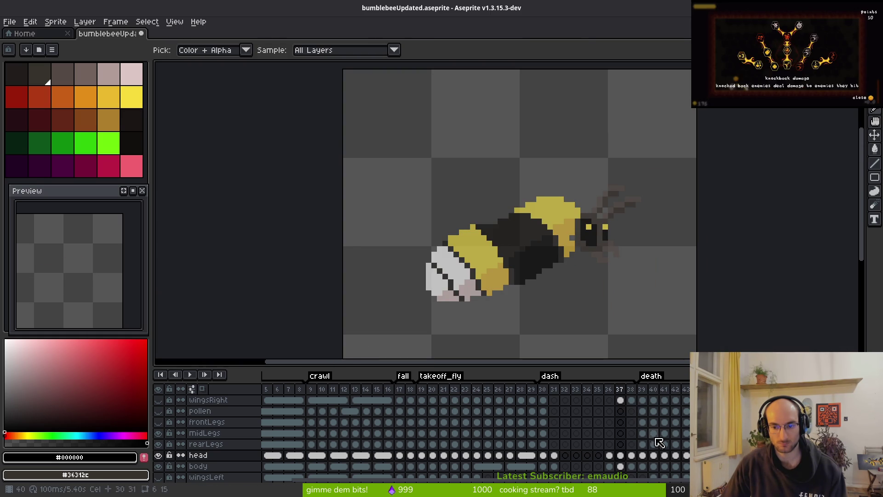
pyautogui.press('Right')
pyautogui.press('Right')
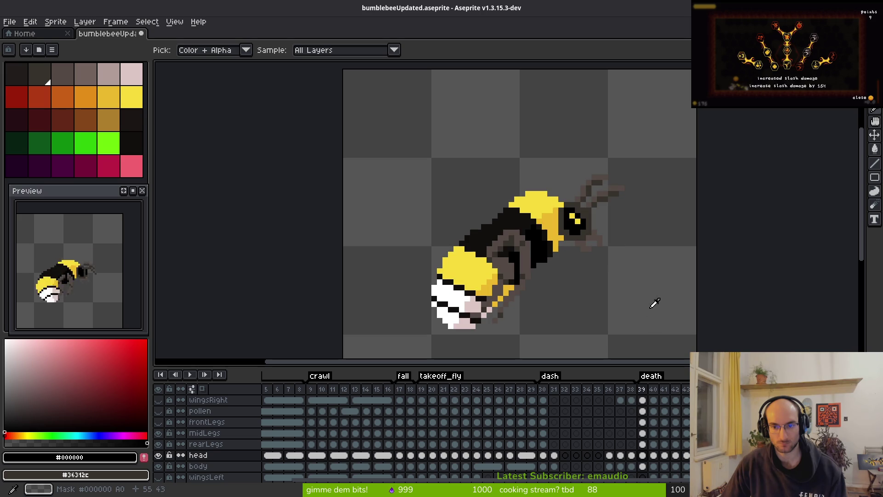
pyautogui.press('Left')
pyautogui.press('m')
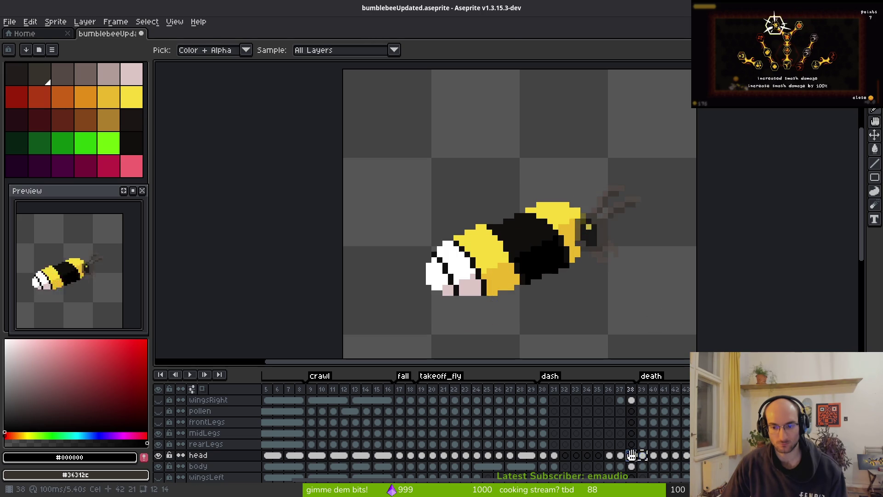
pyautogui.moveTo(699, 299); pyautogui.dragTo(715, 317)
pyautogui.press('Down')
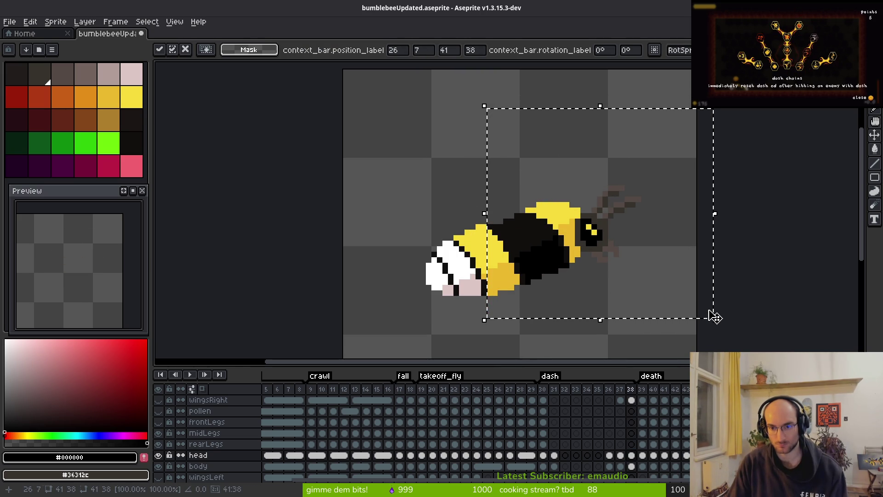
pyautogui.press('Return')
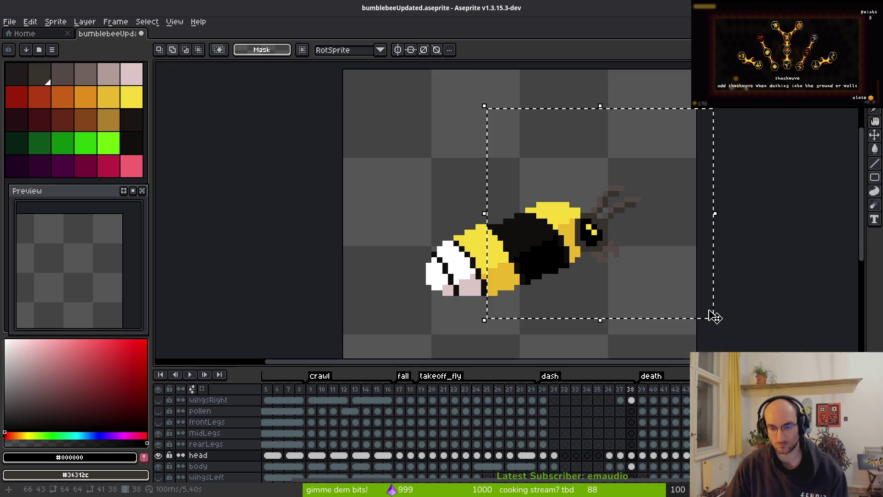
# Lower the opacity of frame 37's head cel to 63%
pyautogui.click(622, 457)
pyautogui.hotkey('ctrl', 'd')
pyautogui.click(631, 455)
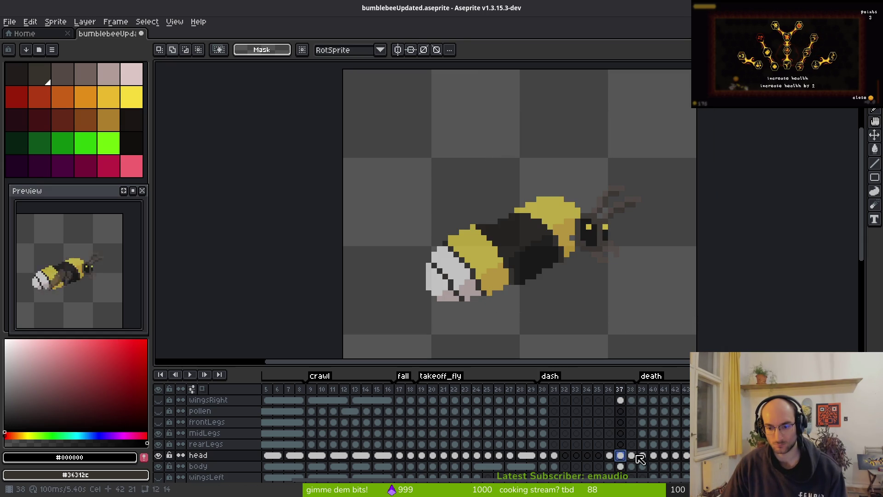
pyautogui.click(620, 455)
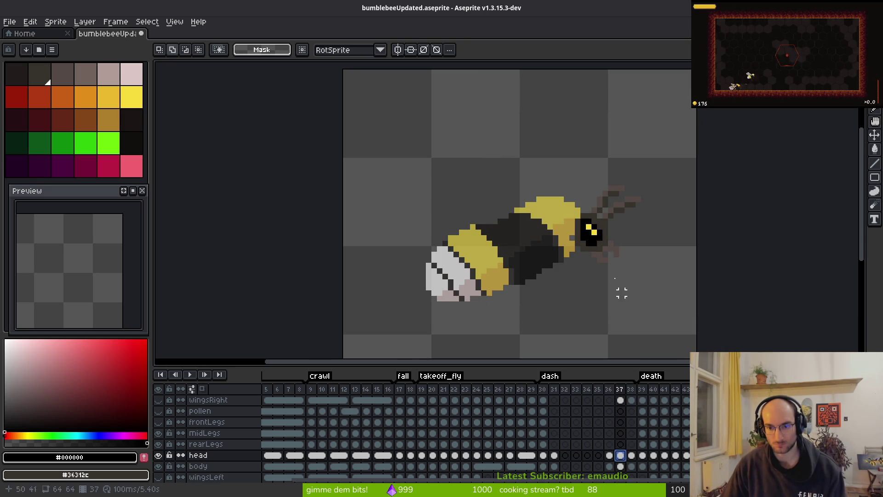
pyautogui.click(612, 455)
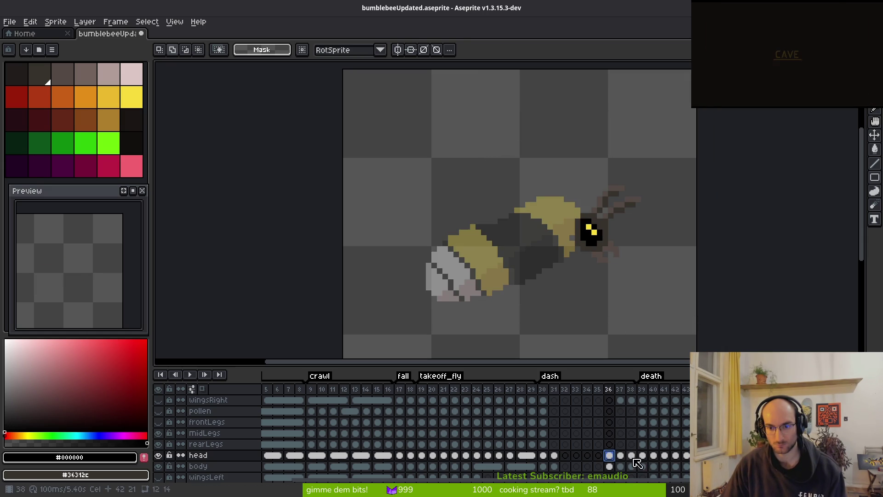
pyautogui.click(625, 456)
pyautogui.rightClick(628, 456)
pyautogui.click(653, 428)
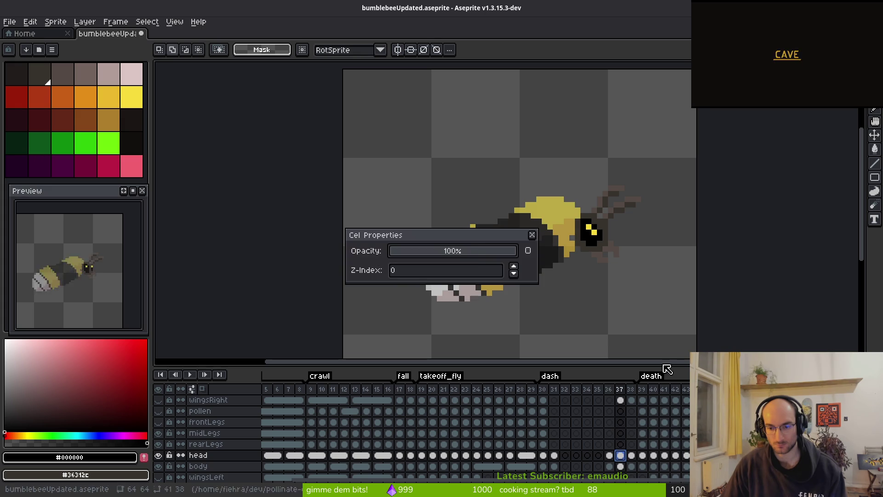
pyautogui.click(470, 250)
pyautogui.press('Escape')
# Set the opacity of frame 36's head cel to 32%
pyautogui.click(609, 456)
pyautogui.rightClick(611, 457)
pyautogui.click(649, 431)
pyautogui.click(427, 251)
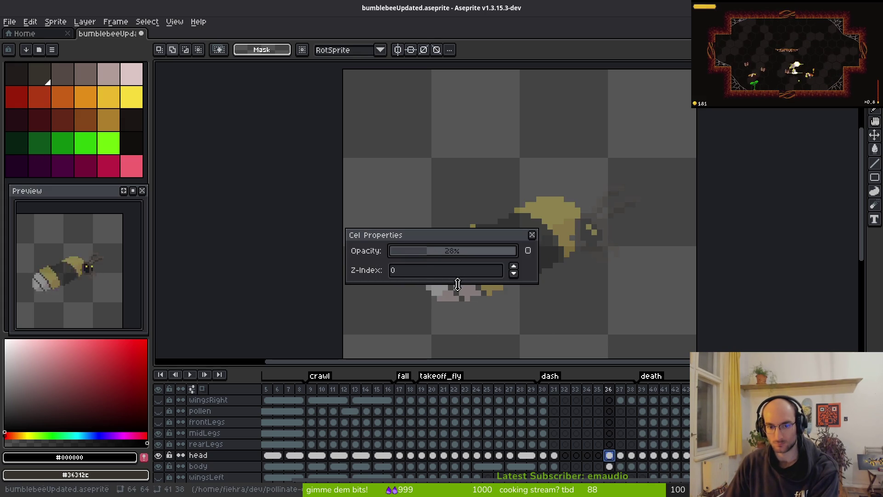
pyautogui.click(433, 252)
pyautogui.press('Escape')
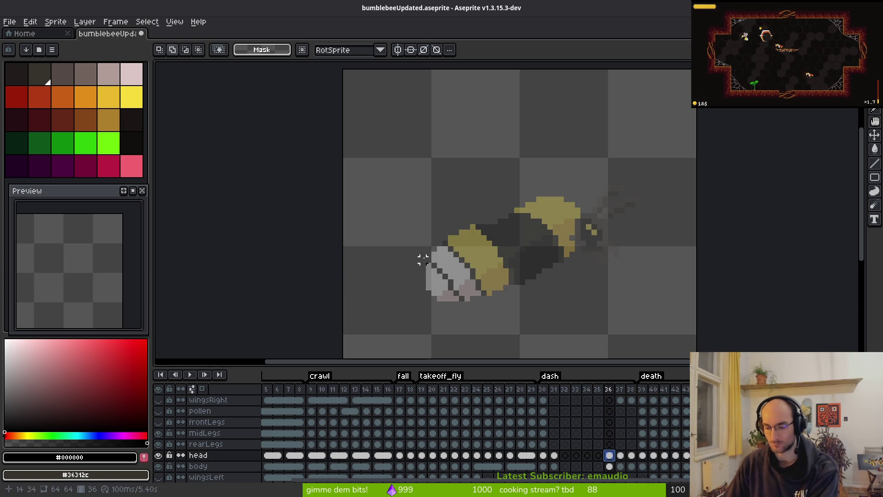
# Copy frame 37's head cel and review the heads on frames 36 and 31 back to 29
pyautogui.click(554, 456)
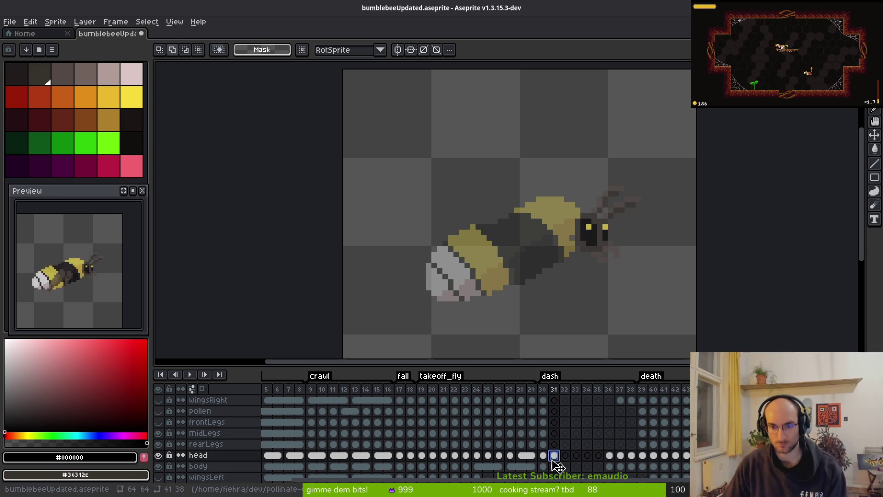
pyautogui.click(621, 455)
pyautogui.hotkey('ctrl', 'c')
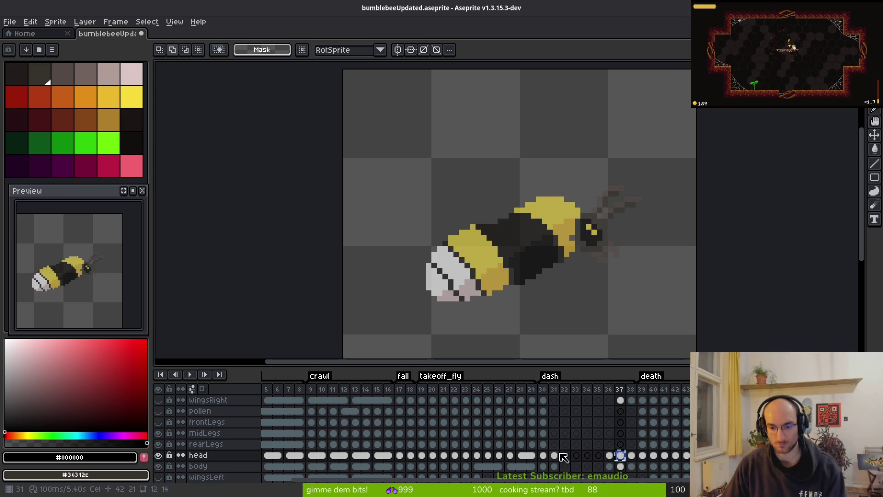
pyautogui.click(556, 456)
pyautogui.click(544, 455)
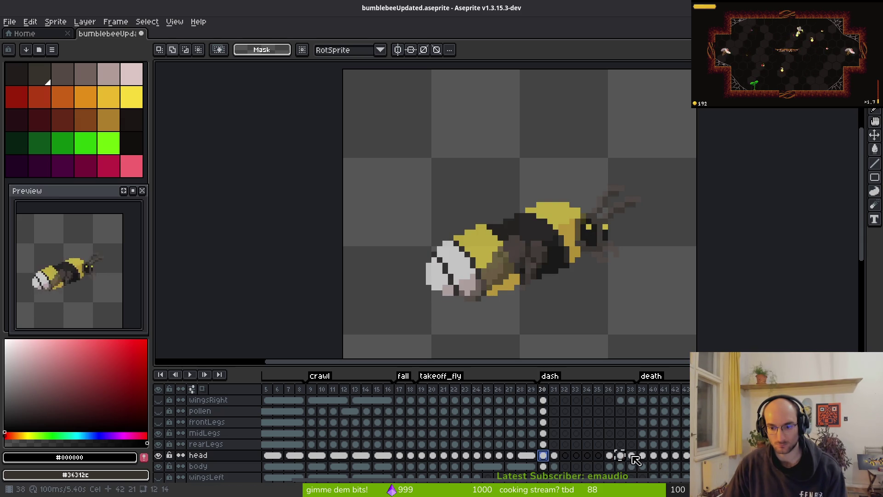
pyautogui.click(621, 455)
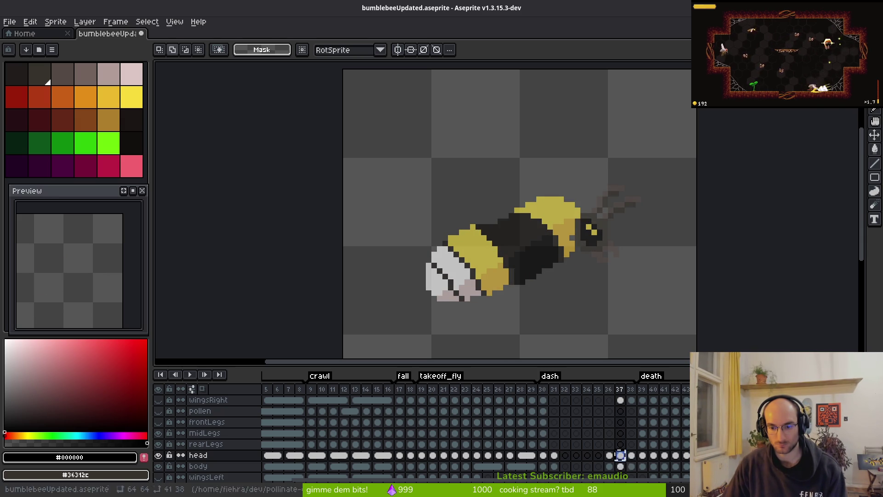
pyautogui.click(612, 456)
pyautogui.click(620, 456)
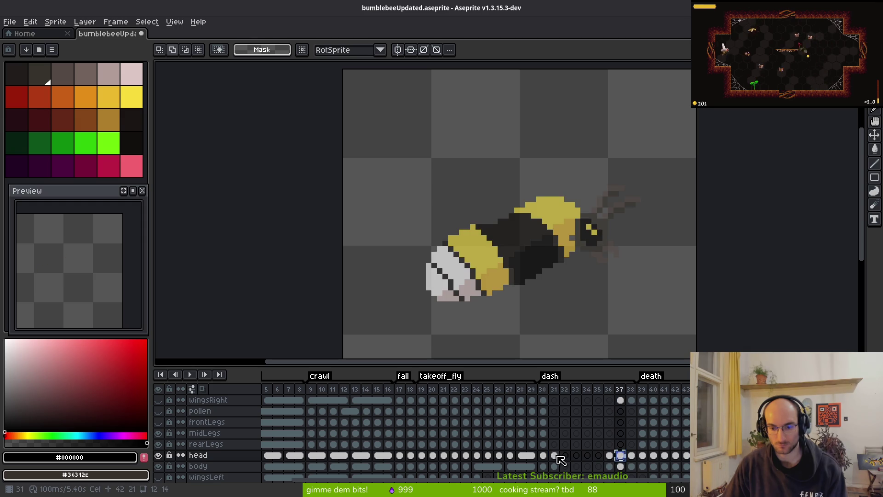
pyautogui.click(544, 455)
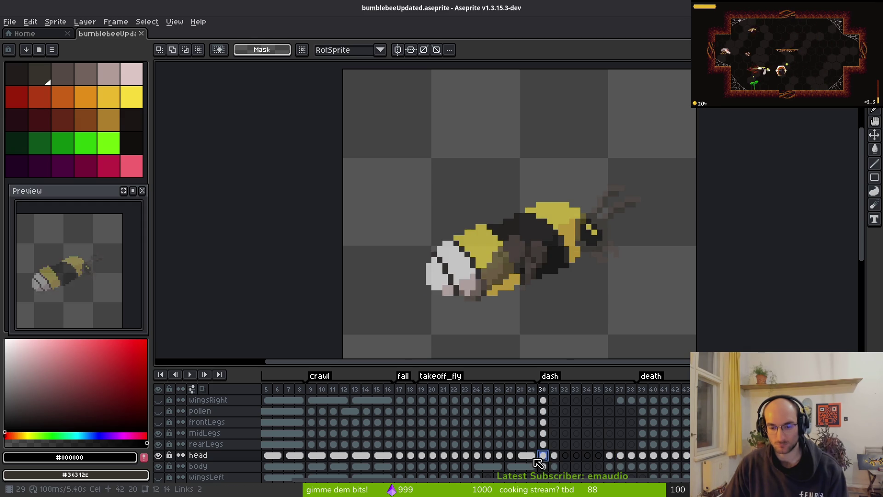
pyautogui.click(532, 456)
pyautogui.scroll(3, 584, 244)
# Repaint the eye pixels black and yellow on frames 29 back to 27
pyautogui.press('b')
pyautogui.click(607, 251)
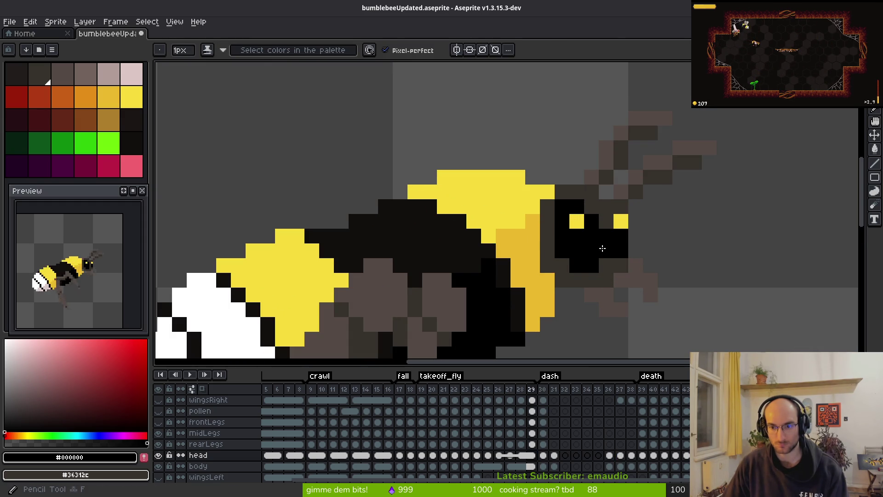
pyautogui.rightClick(620, 221)
pyautogui.rightClick(620, 251)
pyautogui.keyDown('alt'); pyautogui.click(581, 224); pyautogui.keyUp('alt')
pyautogui.press(',')
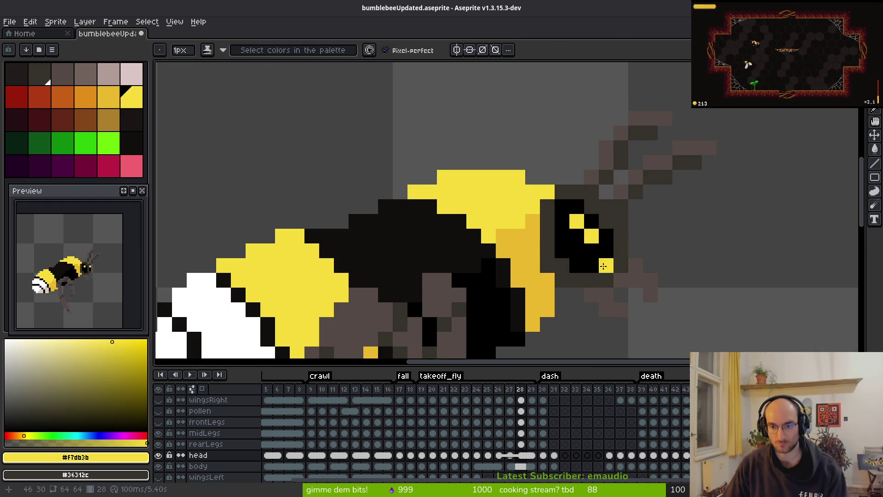
pyautogui.press(',')
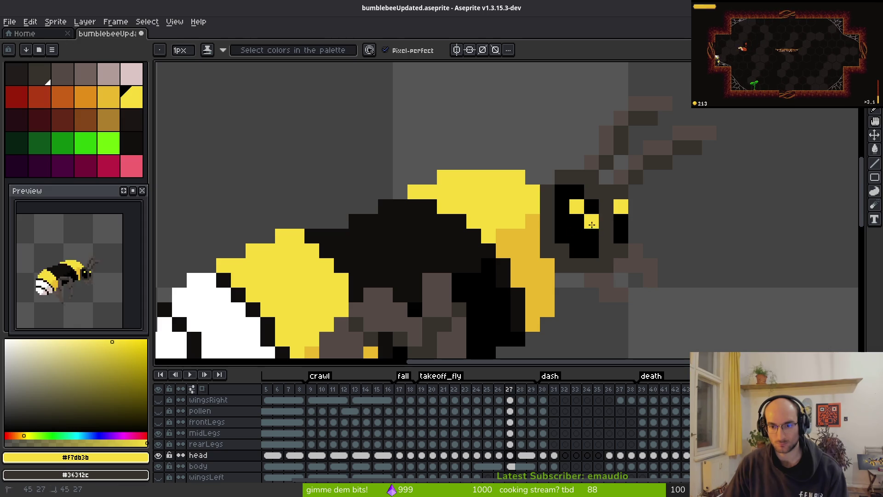
pyautogui.keyDown('alt'); pyautogui.click(606, 221); pyautogui.keyUp('alt')
pyautogui.click(621, 207)
# Paint yellow eye pixels with dark surrounding pixels on frames 25 to 23
pyautogui.press(',')
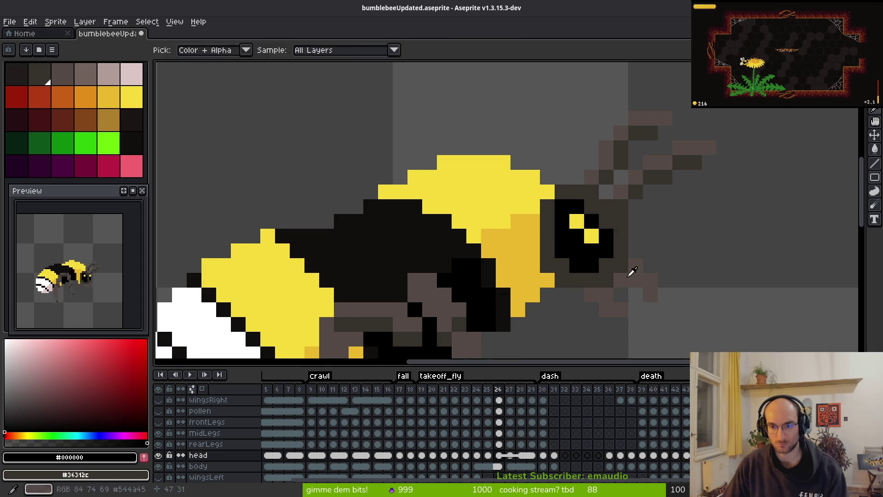
pyautogui.press(',')
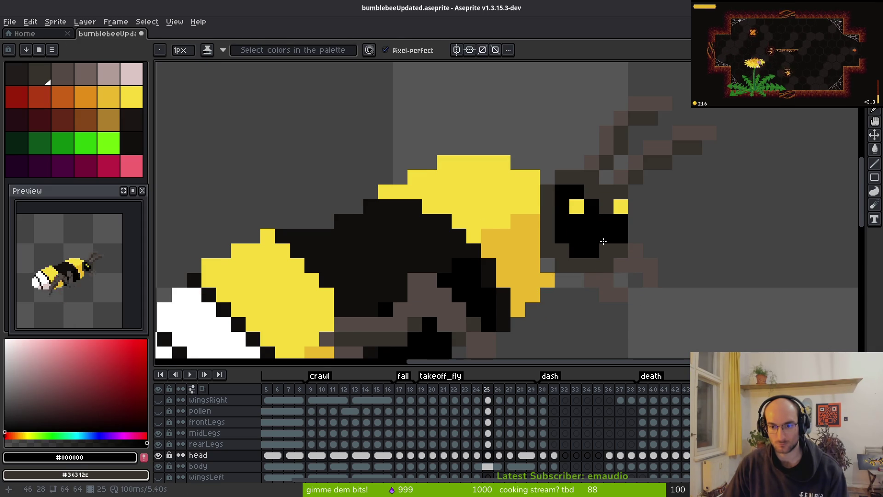
pyautogui.keyDown('alt'); pyautogui.click(580, 204); pyautogui.keyUp('alt')
pyautogui.click(597, 225)
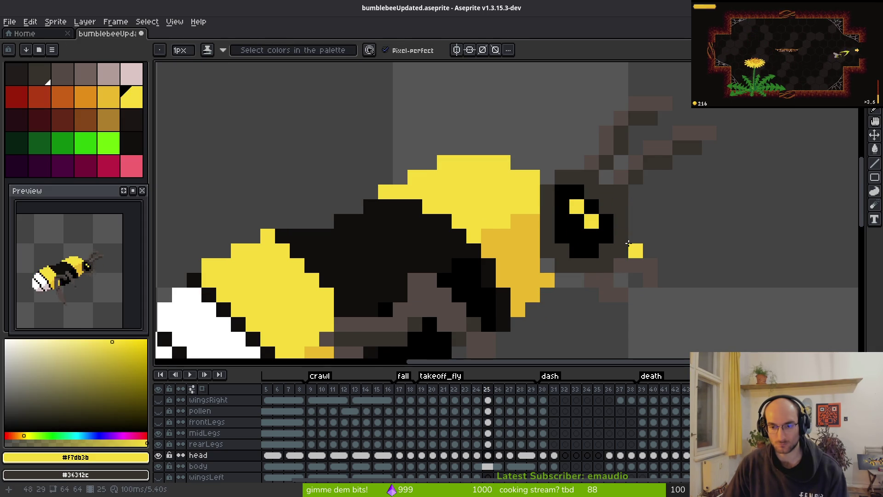
pyautogui.press(',')
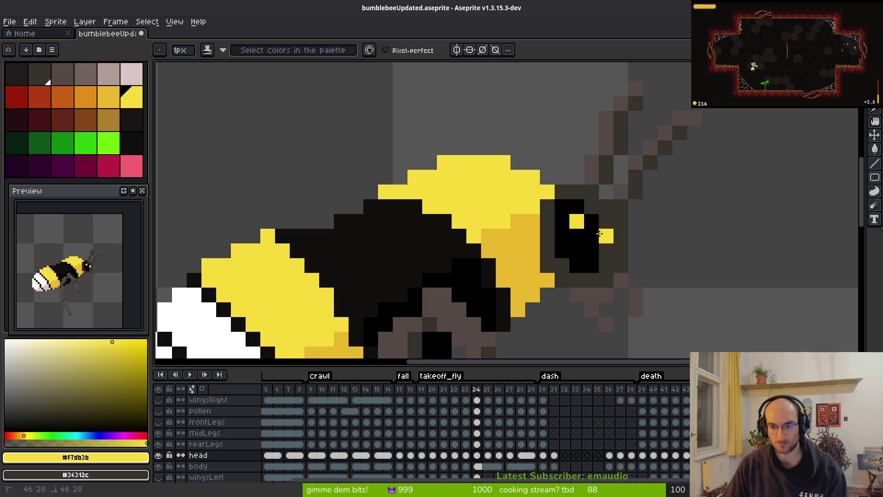
pyautogui.keyDown('alt'); pyautogui.click(595, 237); pyautogui.keyUp('alt')
pyautogui.press(',')
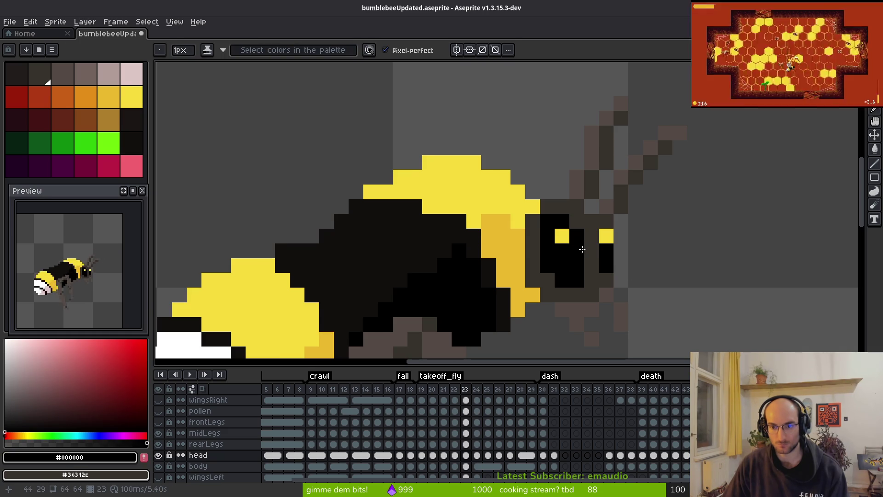
pyautogui.keyDown('alt'); pyautogui.click(606, 236); pyautogui.keyUp('alt')
pyautogui.rightClick(606, 236)
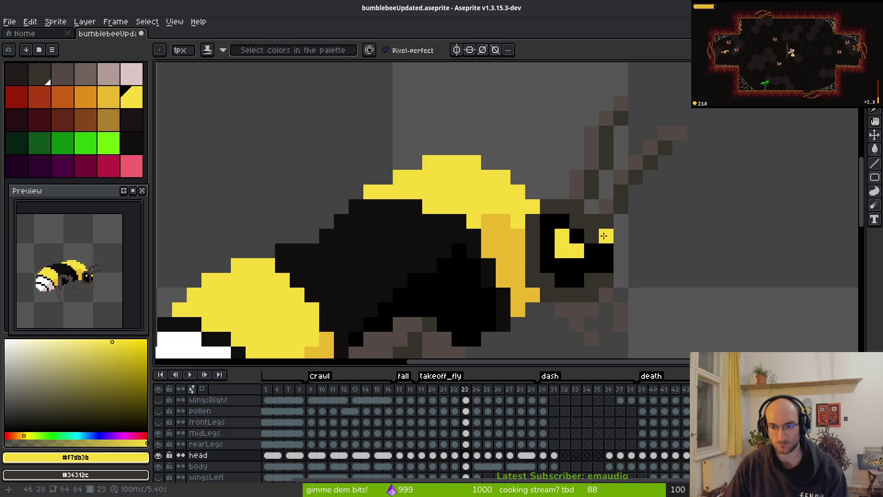
pyautogui.click(591, 266)
pyautogui.keyDown('alt'); pyautogui.click(588, 252); pyautogui.keyUp('alt')
# Repaint the eyes on frames 22 and 21 with yellow pixels and black surrounds
pyautogui.scroll(-3, 584, 254)
pyautogui.press(',')
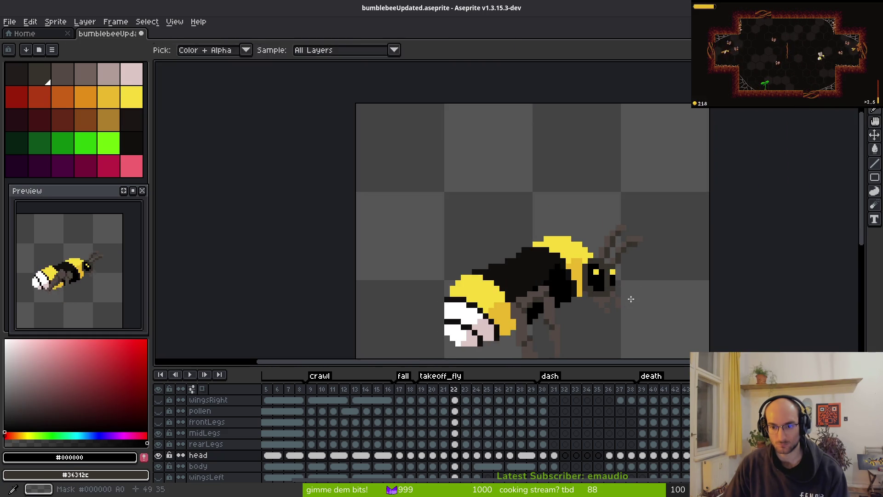
pyautogui.scroll(3, 635, 292)
pyautogui.rightClick(585, 283)
pyautogui.click(572, 288)
pyautogui.click(573, 273)
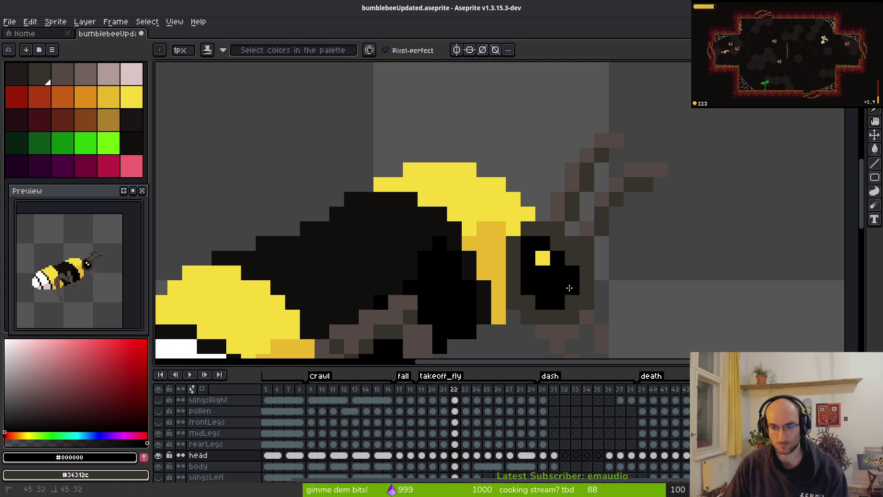
pyautogui.keyDown('alt'); pyautogui.click(542, 257); pyautogui.keyUp('alt')
pyautogui.click(557, 273)
pyautogui.press(',')
pyautogui.click(575, 296)
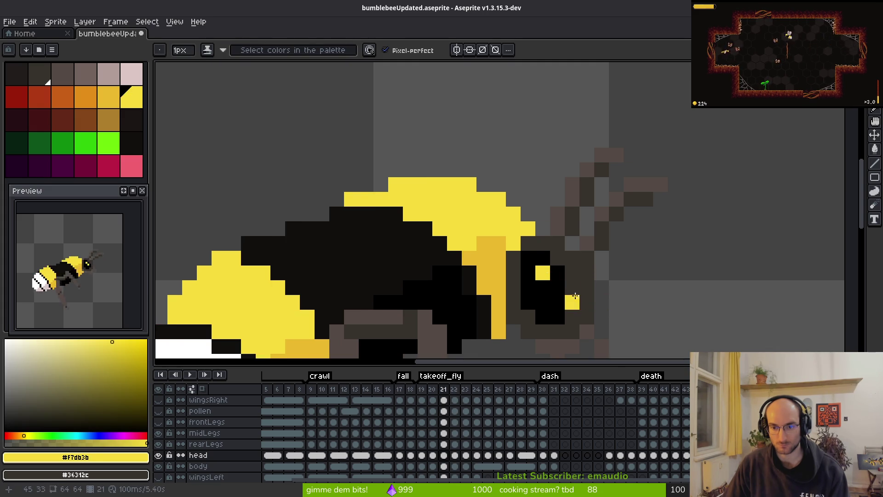
pyautogui.keyDown('alt'); pyautogui.click(558, 304); pyautogui.keyUp('alt')
pyautogui.click(572, 302)
# Fix the eye on frame 20, undoing a stray yellow pixel and blackening pixels around it
pyautogui.press(',')
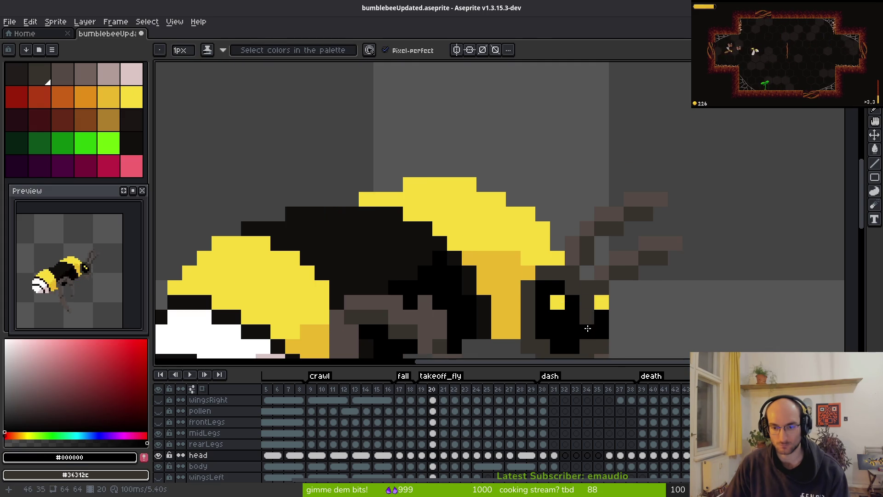
pyautogui.scroll(5, 607, 339)
pyautogui.keyDown('alt'); pyautogui.click(401, 132); pyautogui.keyUp('alt')
pyautogui.click(476, 174)
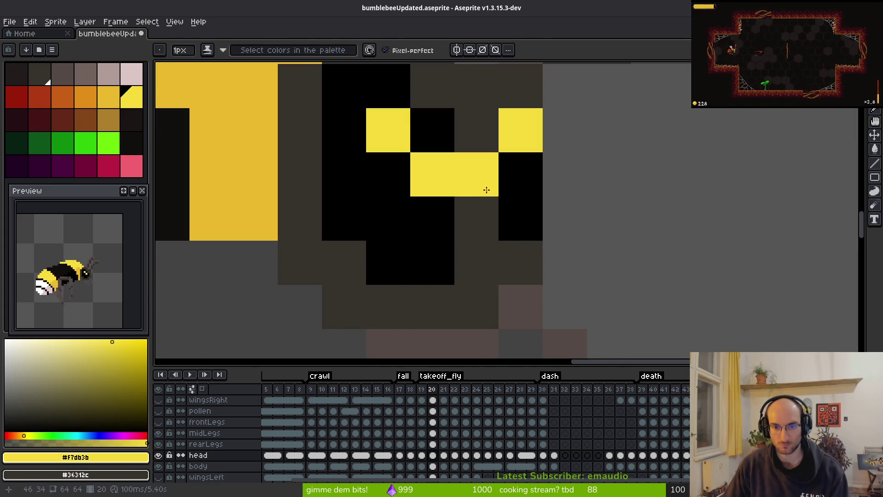
pyautogui.hotkey('ctrl', 'z')
pyautogui.keyDown('alt'); pyautogui.click(464, 189); pyautogui.keyUp('alt')
pyautogui.click(474, 216)
pyautogui.click(519, 130)
pyautogui.click(563, 218)
pyautogui.scroll(-5, 607, 285)
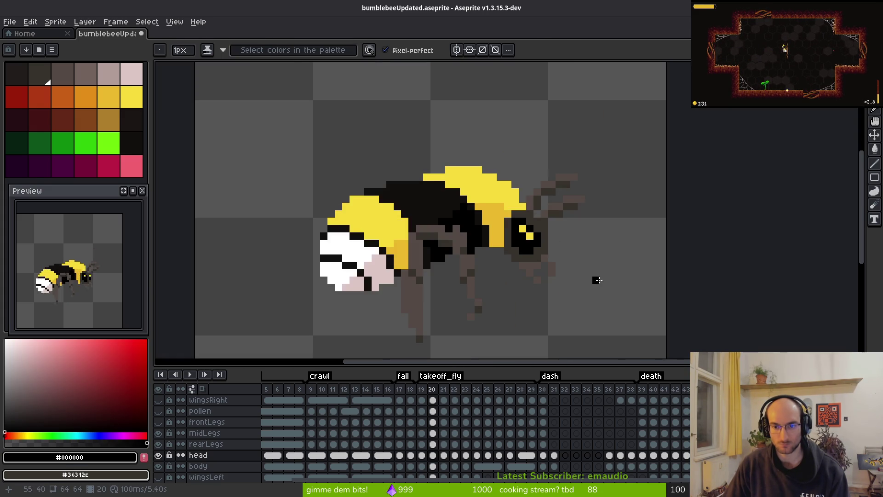
pyautogui.scroll(3, 573, 264)
pyautogui.press('e')
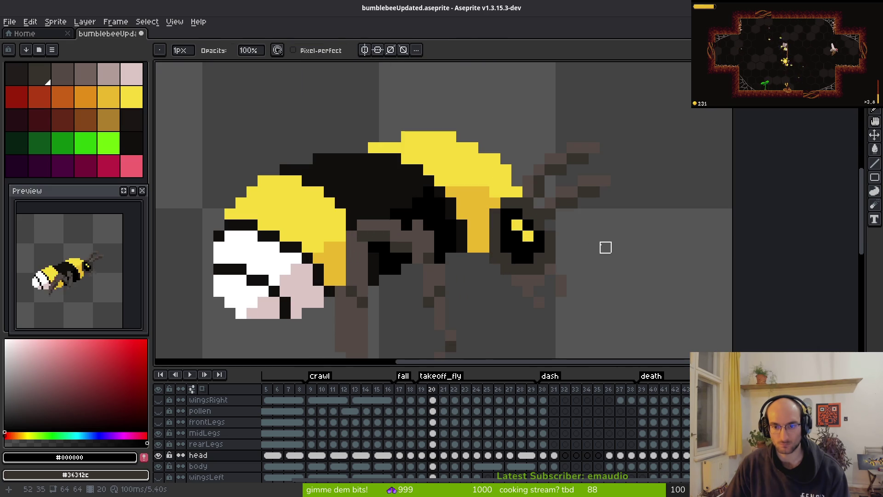
pyautogui.scroll(-3, 595, 261)
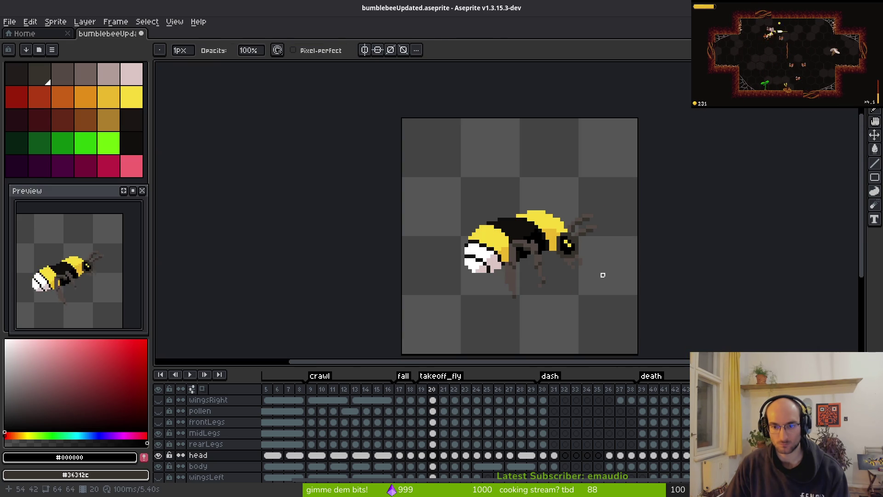
pyautogui.scroll(-3, 607, 257)
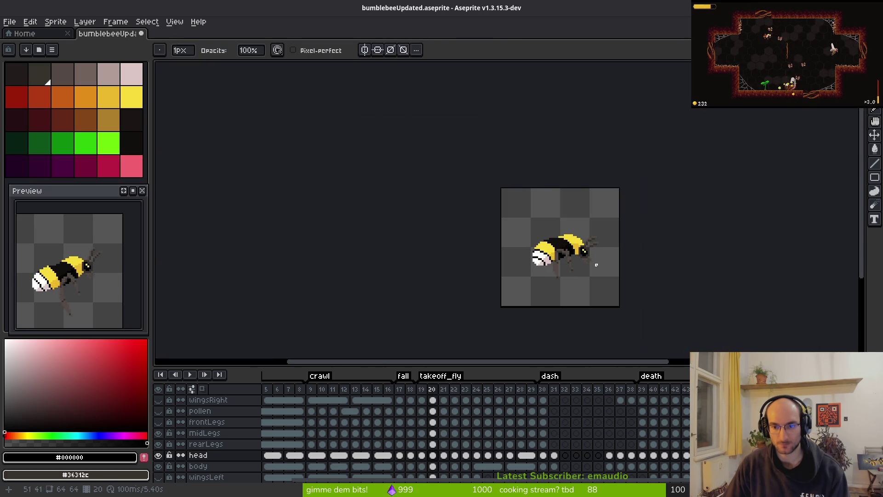
pyautogui.scroll(5, 581, 251)
pyautogui.scroll(1, 578, 249)
# Paint a yellow eye pixel and a black pixel beside it on frame 19
pyautogui.press(',')
pyautogui.press('b')
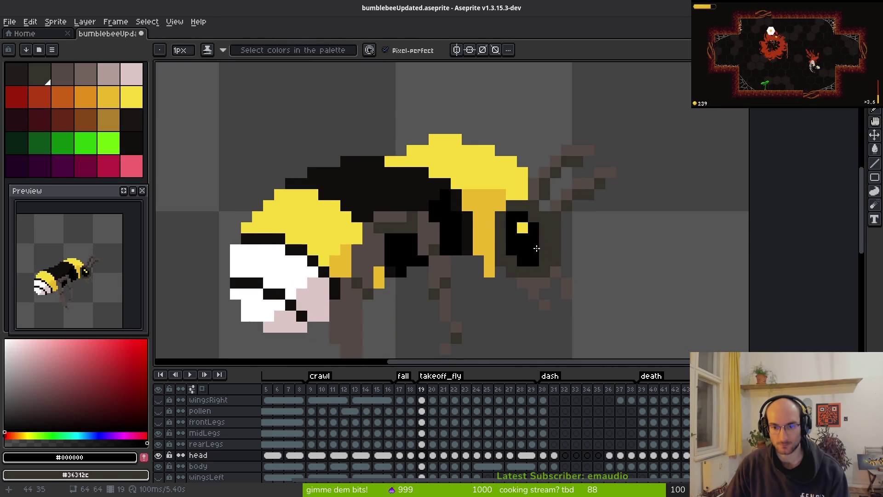
pyautogui.keyDown('alt'); pyautogui.click(522, 227); pyautogui.keyUp('alt')
pyautogui.click(533, 237)
pyautogui.keyDown('alt'); pyautogui.click(528, 249); pyautogui.keyUp('alt')
pyautogui.click(545, 249)
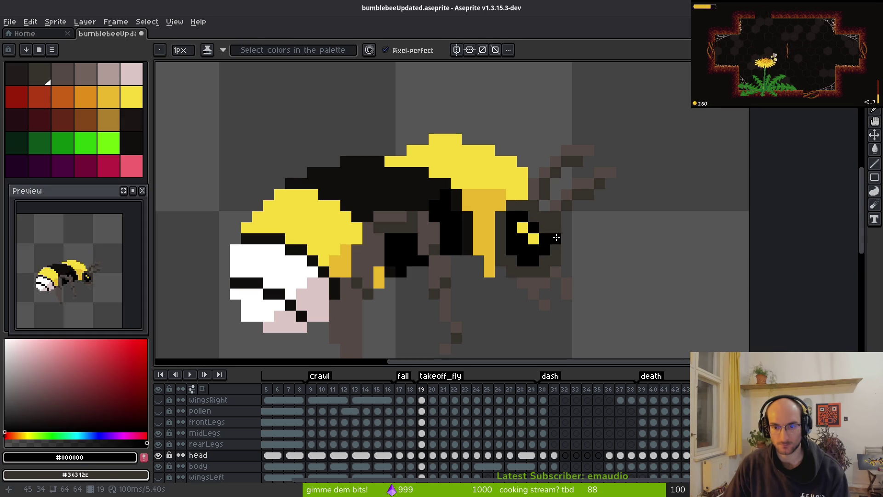
pyautogui.scroll(-4, 615, 269)
pyautogui.press(',')
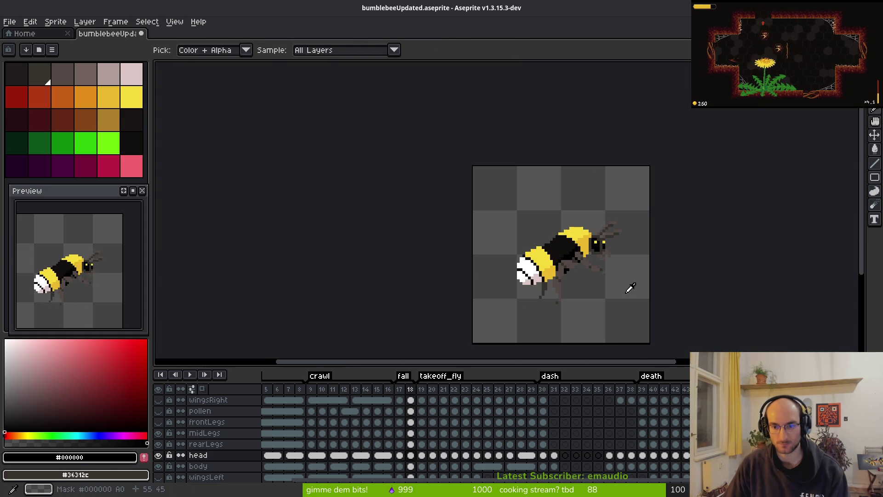
# Flip between frames 18 and 21 to compare the repainted eyes
pyautogui.press('.')
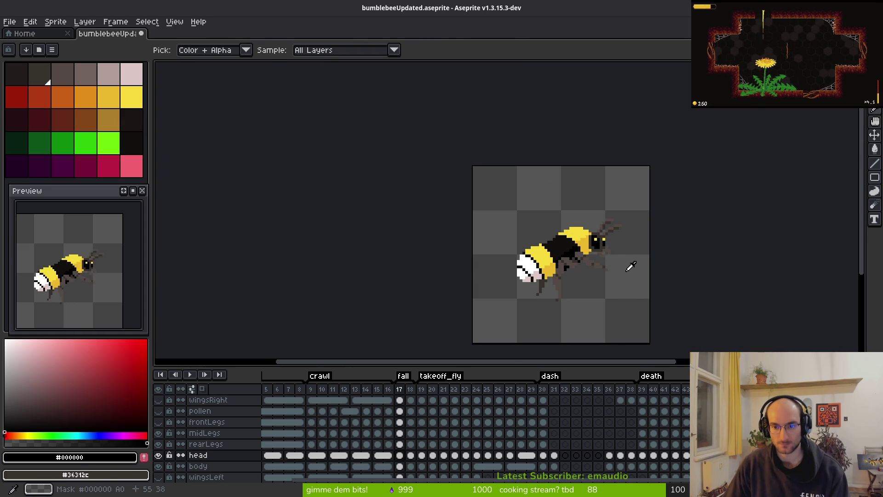
pyautogui.press(',')
pyautogui.press('.')
pyautogui.press('.')
pyautogui.press('.')
pyautogui.press(',')
pyautogui.press('.')
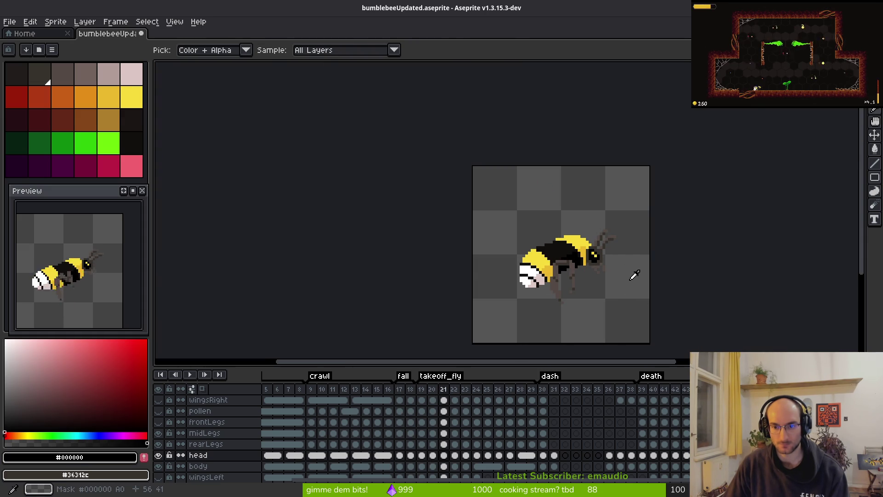
pyautogui.press('.')
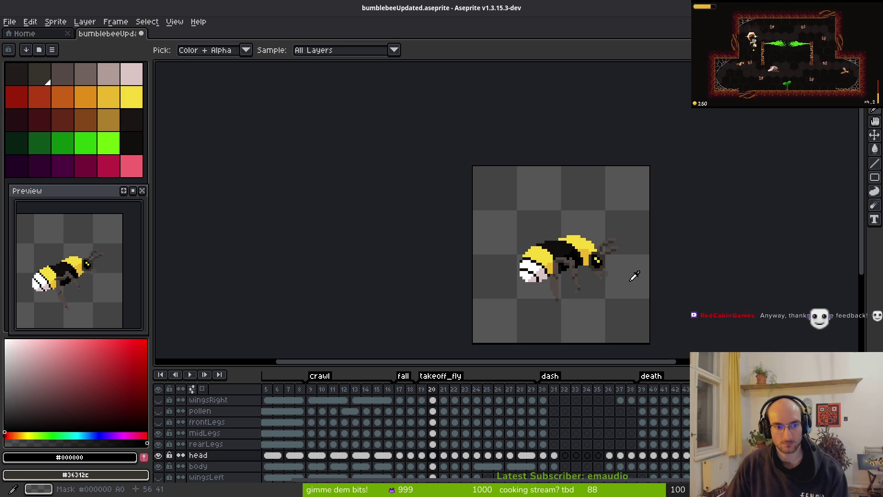
pyautogui.press(',')
pyautogui.press(',')
pyautogui.press('.')
pyautogui.press(',')
# Return to frame 20, zoom and pan the canvas, then bring up the desktop window overview
pyautogui.press('b')
pyautogui.scroll(4, 616, 271)
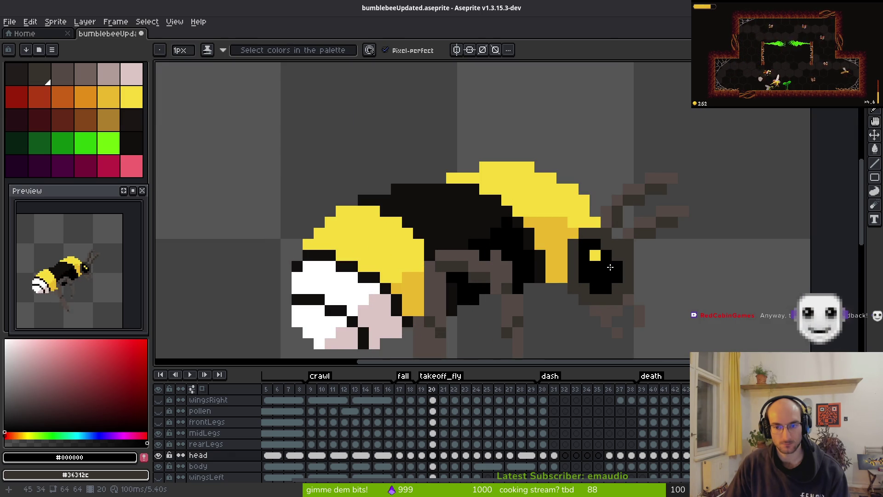
pyautogui.scroll(-4, 655, 280)
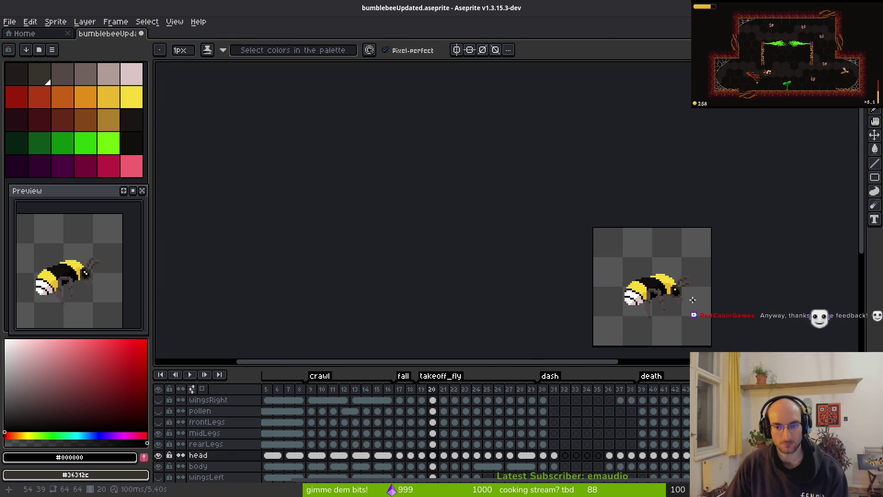
pyautogui.moveTo(684, 293); pyautogui.dragTo(564, 250)
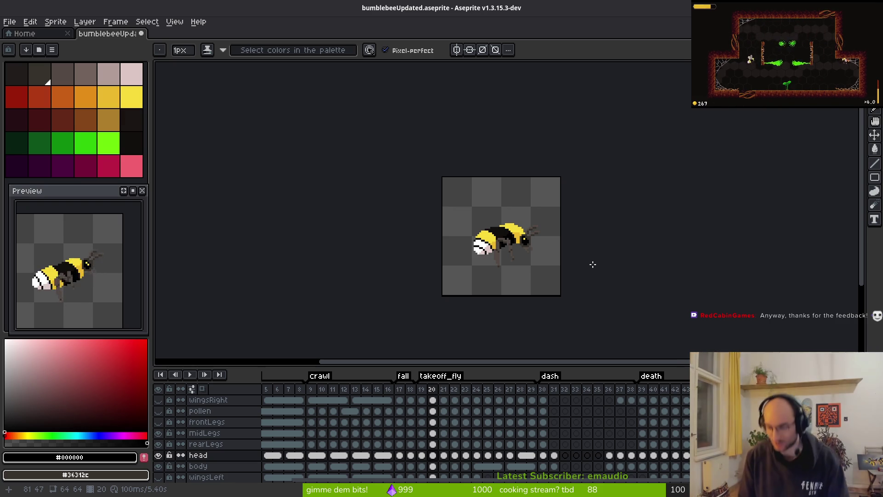
pyautogui.press('super')
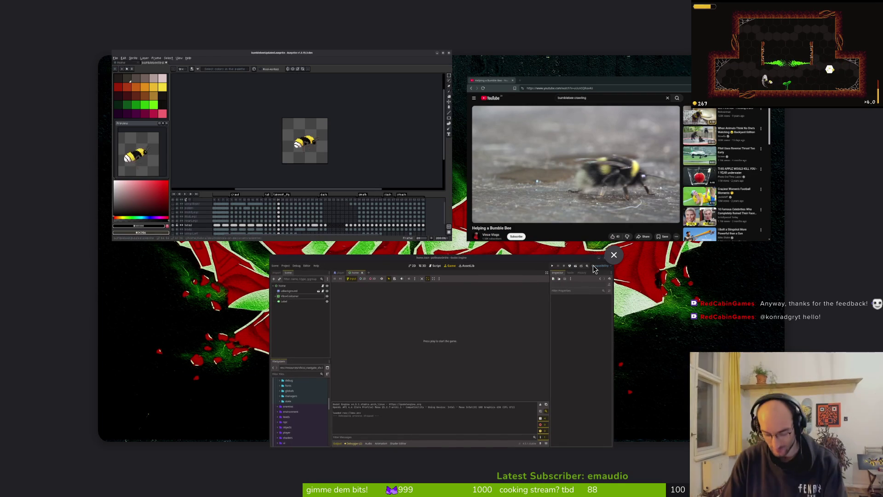
# Leave the window overview and go back to the Aseprite window
pyautogui.press('super')
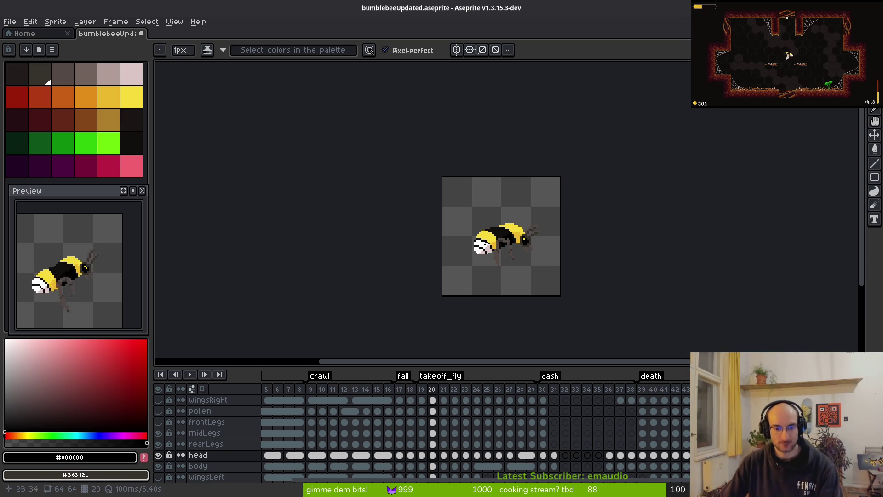
# Play the bee animation from frames 19 and 18 to review the new yellow eyes
pyautogui.press('i')
pyautogui.press('Left')
pyautogui.press('Return')
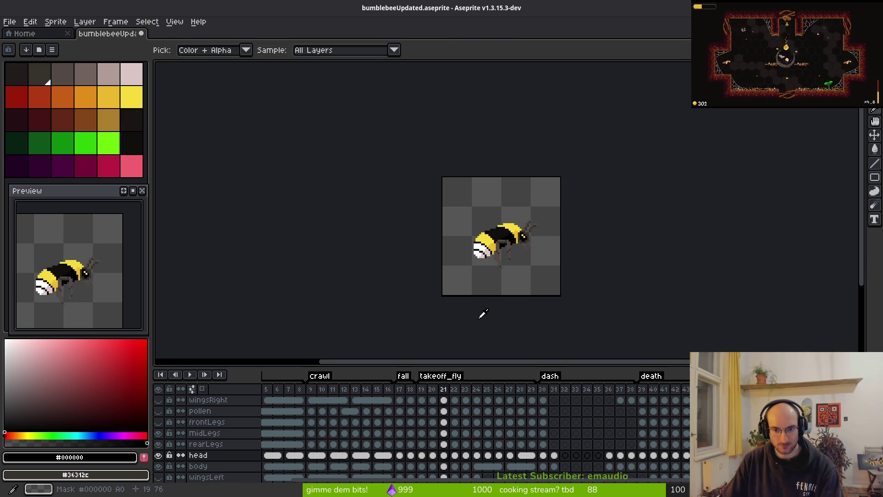
pyautogui.press('b')
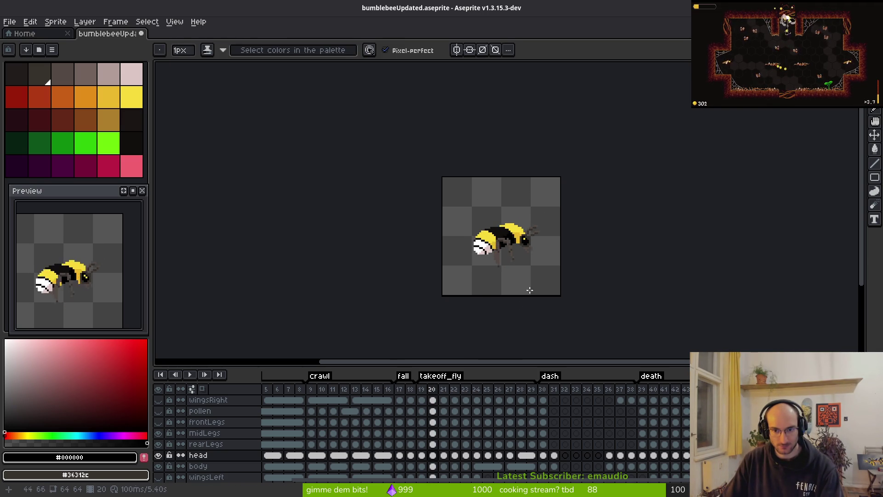
pyautogui.scroll(5, 487, 177)
pyautogui.scroll(3, 508, 159)
pyautogui.hotkey('ctrl', 'z')
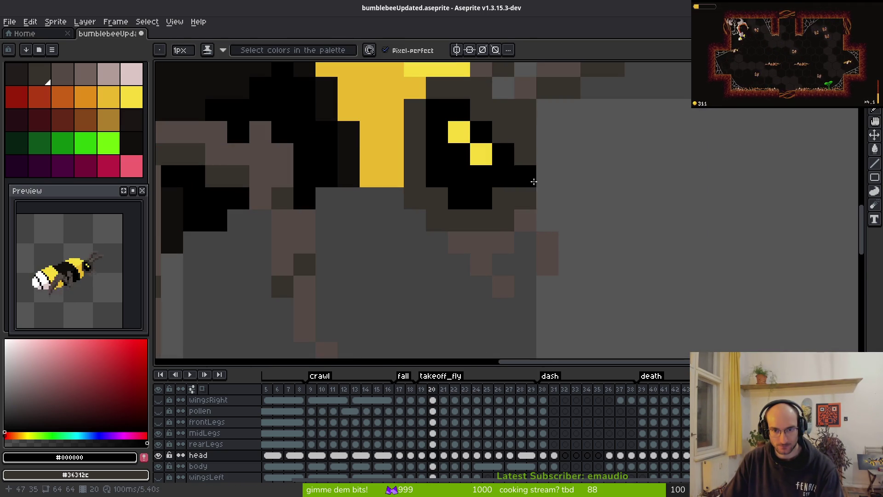
pyautogui.scroll(-5, 529, 193)
pyautogui.press('i')
pyautogui.press('Left')
pyautogui.press('Left')
pyautogui.press('Return')
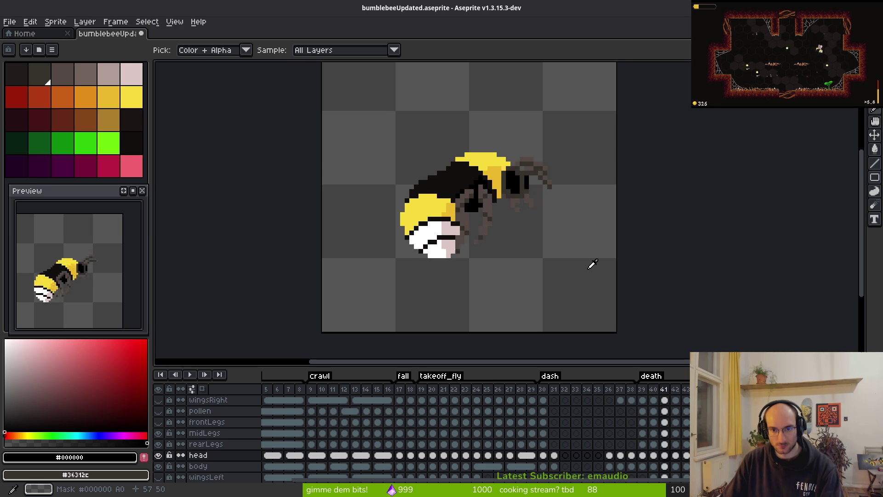
pyautogui.scroll(3, 528, 217)
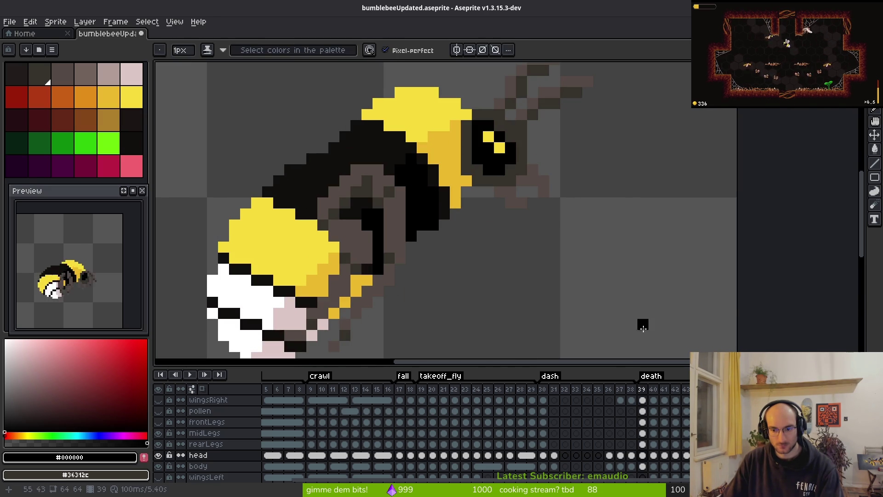
# On death frame 39, try nudging the selected head up one pixel and saving, then undo it
pyautogui.click(654, 455)
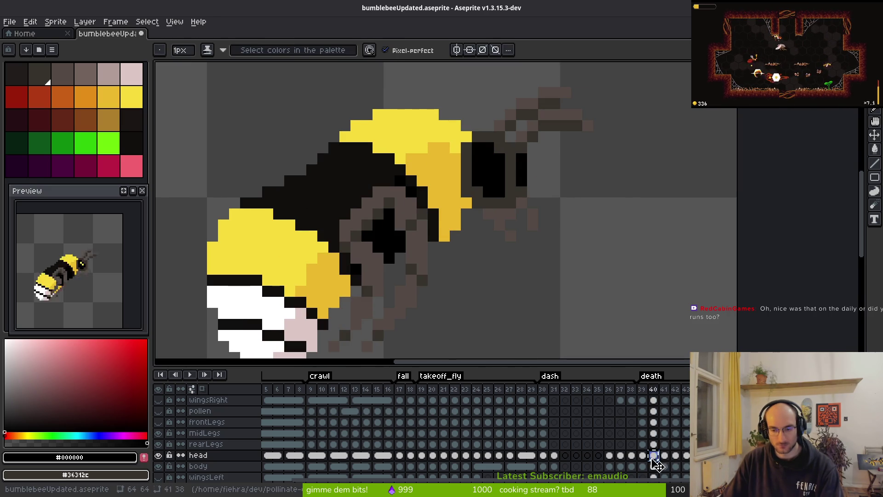
pyautogui.click(643, 455)
pyautogui.press('m')
pyautogui.moveTo(407, 66); pyautogui.dragTo(700, 345)
pyautogui.press('Up')
pyautogui.hotkey('ctrl', 'd')
pyautogui.hotkey('ctrl', 's')
pyautogui.press('i')
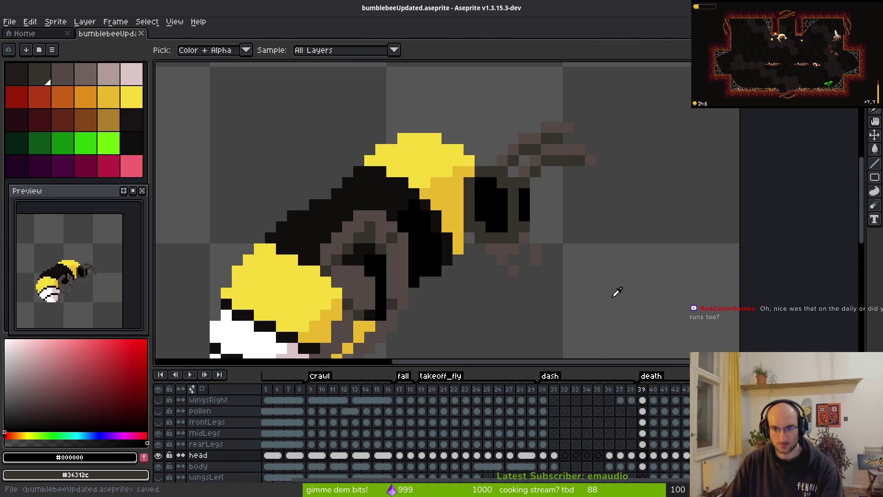
pyautogui.press('m')
pyautogui.hotkey('ctrl', 'z')
pyautogui.hotkey('ctrl', 'z')
pyautogui.hotkey('ctrl', 'z')
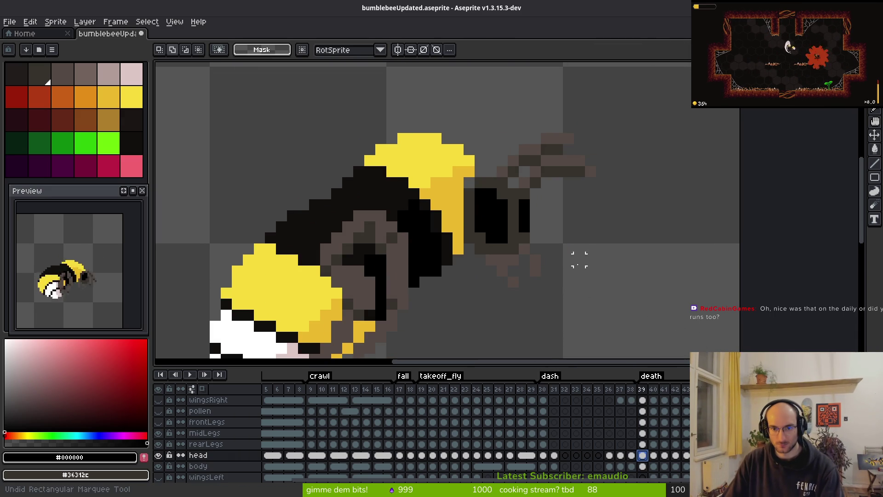
pyautogui.hotkey('ctrl', 'z')
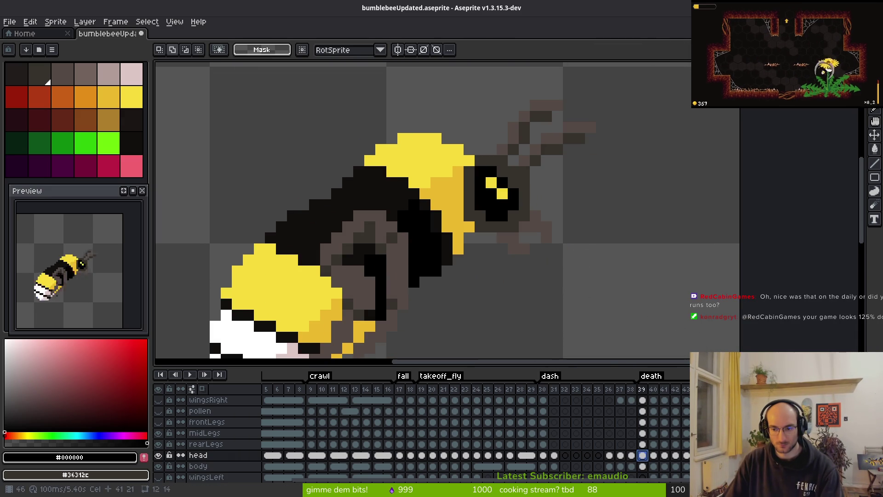
pyautogui.hotkey('ctrl', 'z')
pyautogui.hotkey('ctrl', 'z')
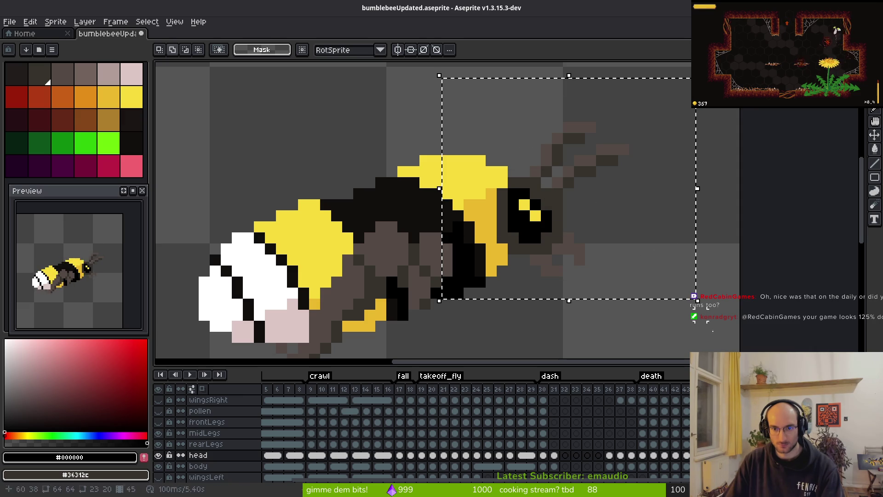
# Compare frame 39's head against the heads on frames 13 and 15 for reference
pyautogui.click(356, 455)
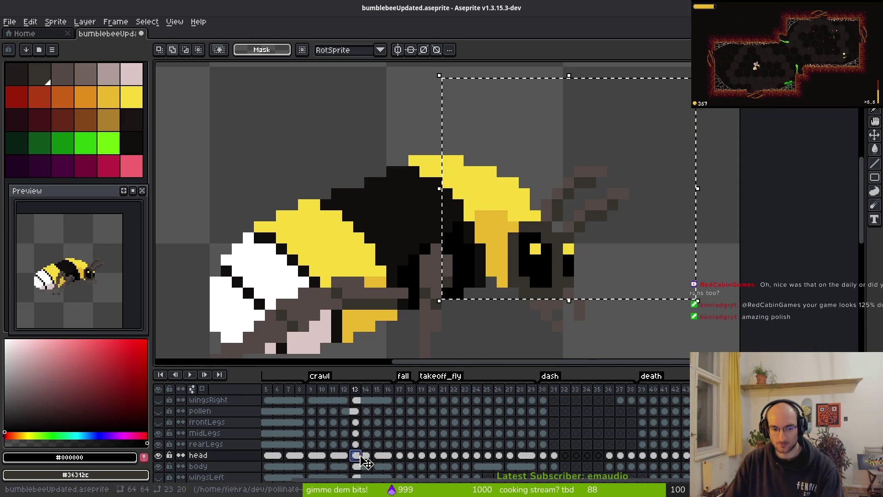
pyautogui.hotkey('ctrl', 'z')
pyautogui.click(643, 455)
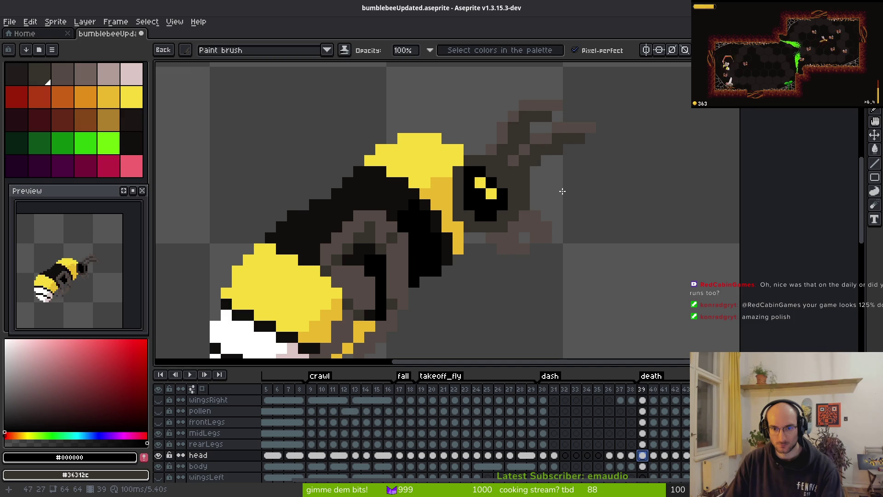
pyautogui.moveTo(563, 191); pyautogui.dragTo(573, 191)
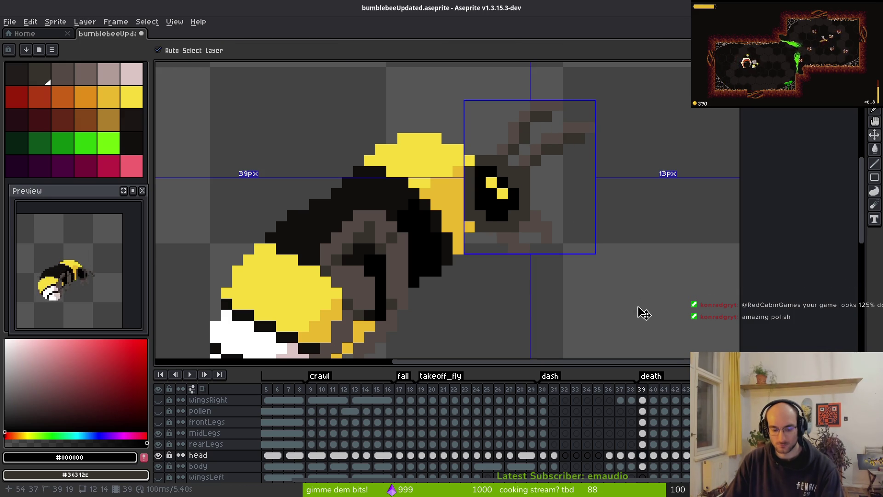
pyautogui.click(379, 455)
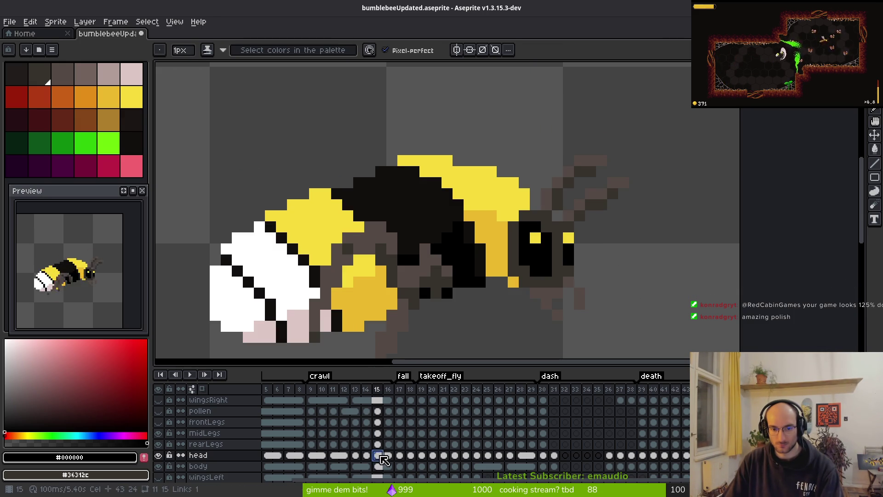
pyautogui.click(645, 457)
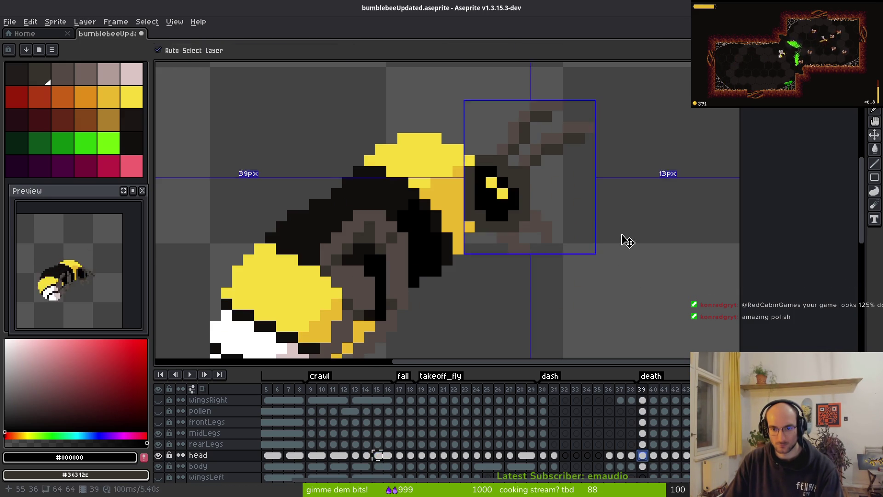
# Move the frame 39 head up-left onto the body, nudge it one pixel right, and save
pyautogui.press('m')
pyautogui.moveTo(453, 100)
pyautogui.mouseDown()
pyautogui.moveTo(588, 252)
pyautogui.moveTo(719, 356)
pyautogui.mouseUp()
pyautogui.moveTo(542, 258)
pyautogui.mouseDown()
pyautogui.moveTo(530, 225)
pyautogui.moveTo(488, 213)
pyautogui.mouseUp()
pyautogui.press('Right')
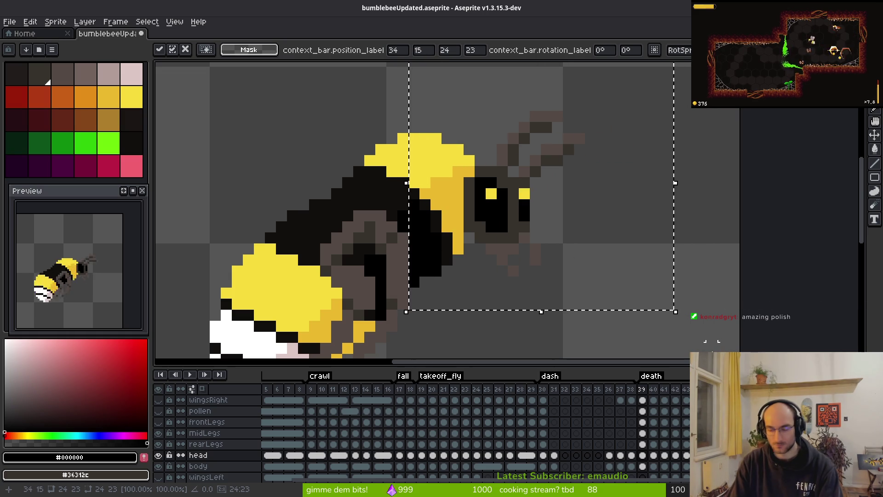
pyautogui.press('Return')
pyautogui.hotkey('ctrl', 's')
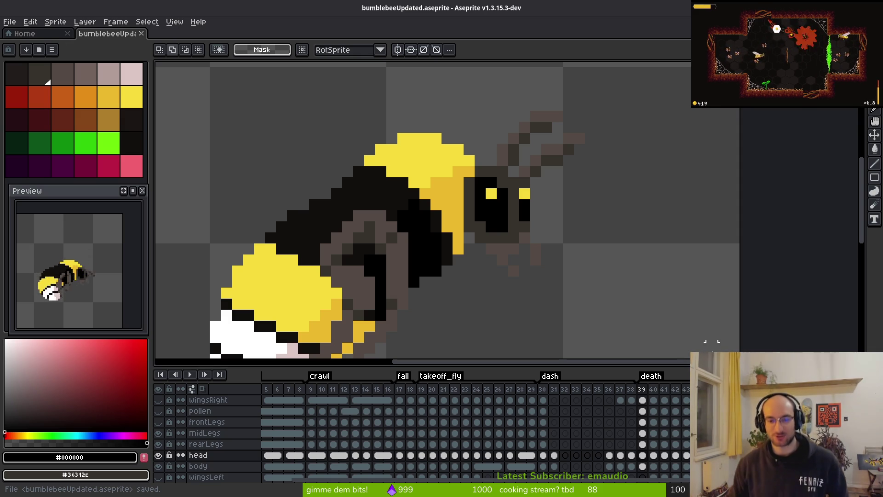
pyautogui.press(',')
pyautogui.press('.')
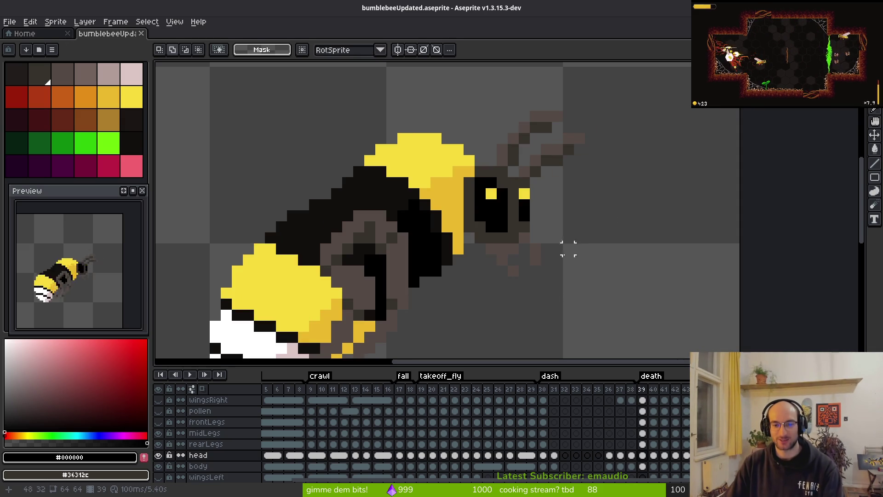
pyautogui.press(',')
pyautogui.scroll(-3, 598, 248)
pyautogui.press('i')
pyautogui.press('.')
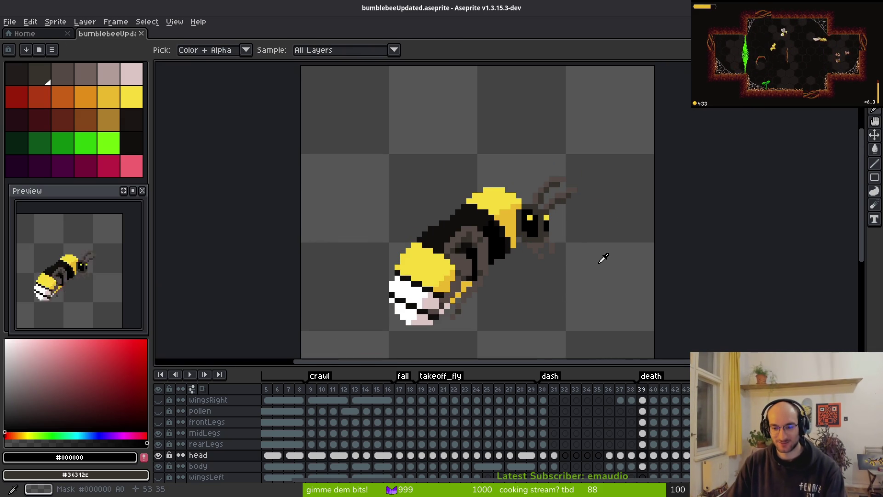
pyautogui.press('.')
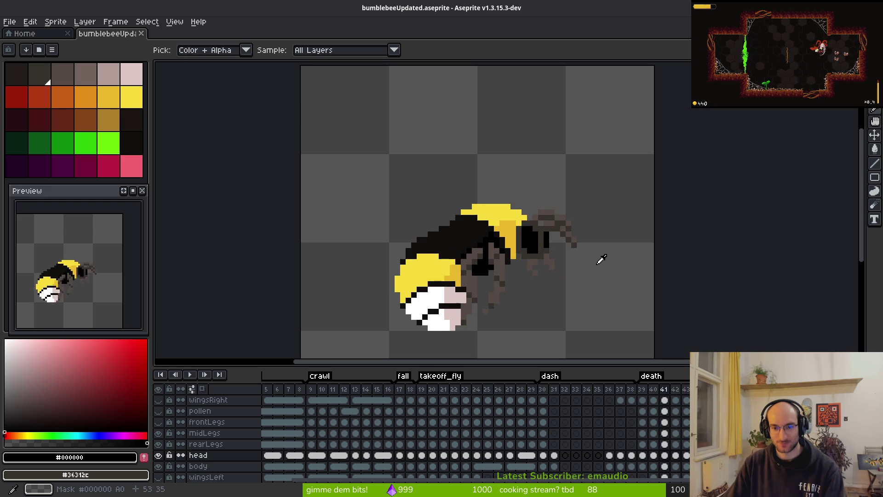
pyautogui.press(',')
pyautogui.press('m')
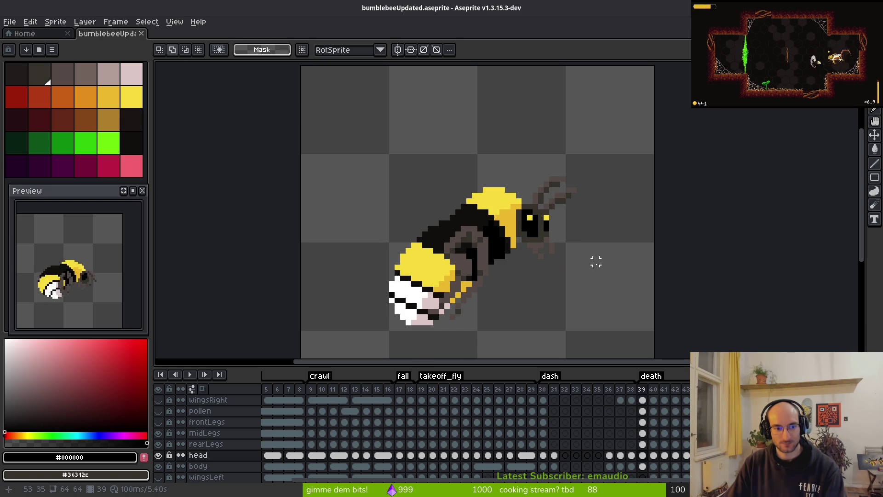
pyautogui.click(208, 399)
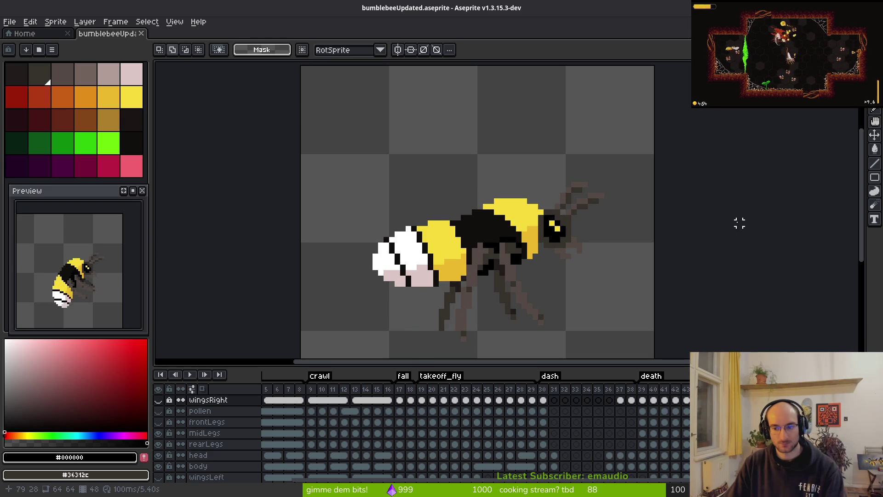
pyautogui.press('i')
pyautogui.press('.')
pyautogui.press('.')
pyautogui.press('.')
pyautogui.press('.')
pyautogui.press('.')
pyautogui.press('.')
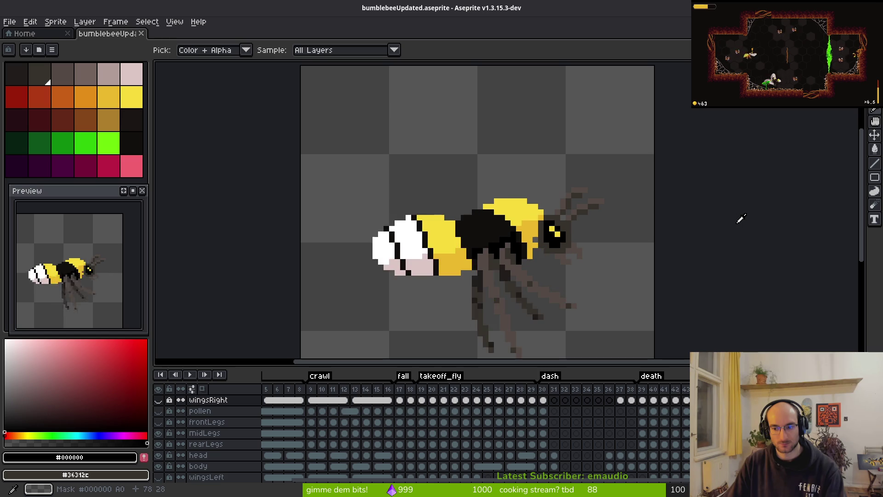
pyautogui.press(',')
pyautogui.press(',')
pyautogui.press(',')
pyautogui.press('.')
pyautogui.press('m')
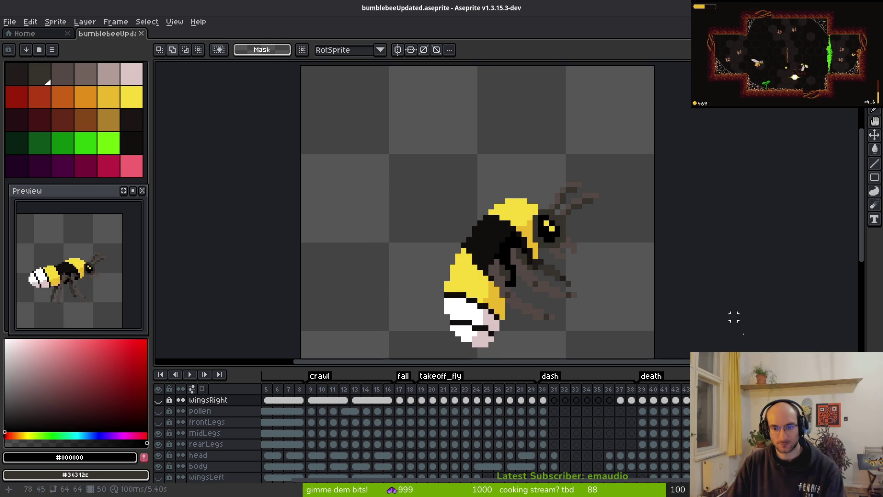
# On frame 51's head layer, repaint the eye pixels and clear the right eye to background grey
pyautogui.hscroll(5, 641, 434)
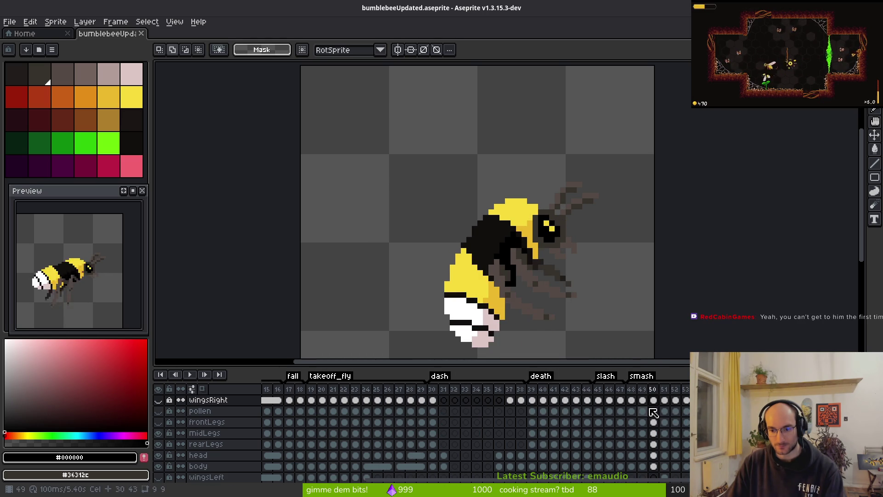
pyautogui.press('.')
pyautogui.scroll(6, 584, 251)
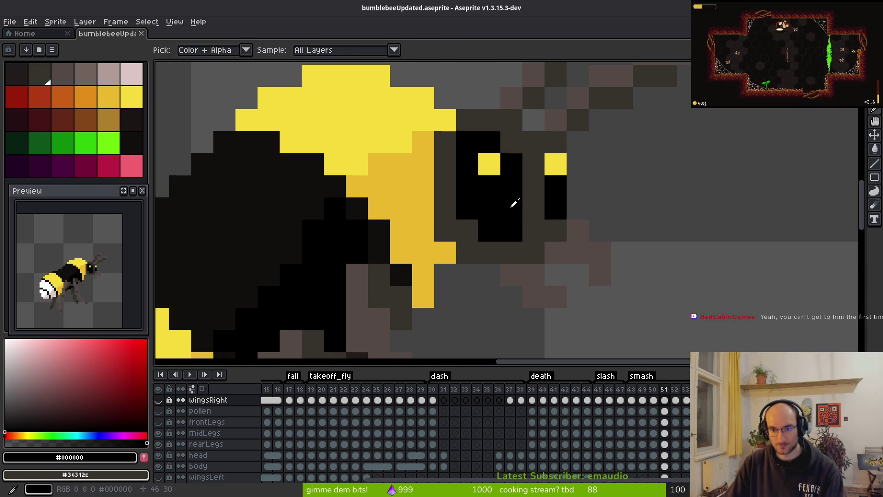
pyautogui.press('i')
pyautogui.press('b')
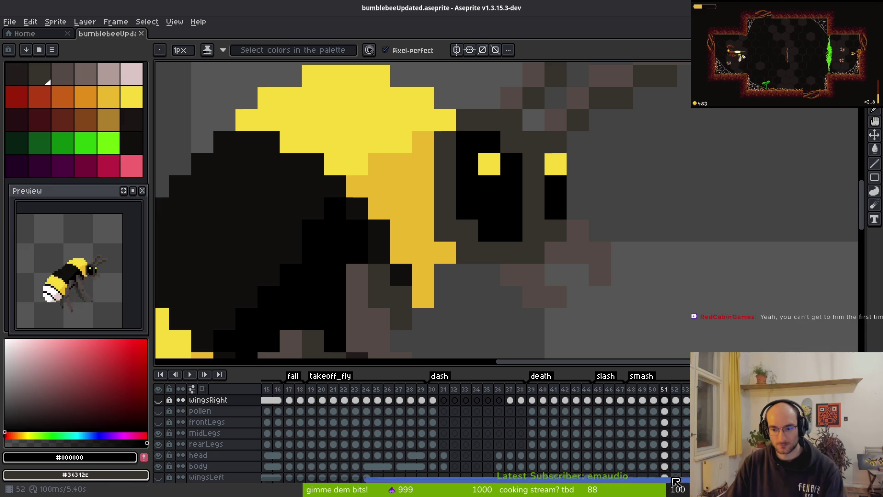
pyautogui.click(664, 466)
pyautogui.click(666, 456)
pyautogui.click(535, 186)
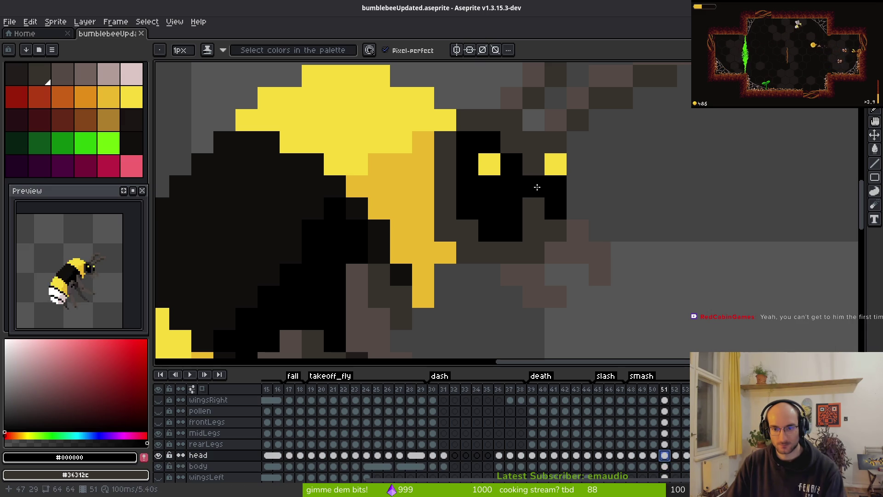
pyautogui.click(532, 206)
pyautogui.moveTo(556, 164); pyautogui.dragTo(552, 209)
pyautogui.press('i')
pyautogui.click(489, 161)
pyautogui.press('b')
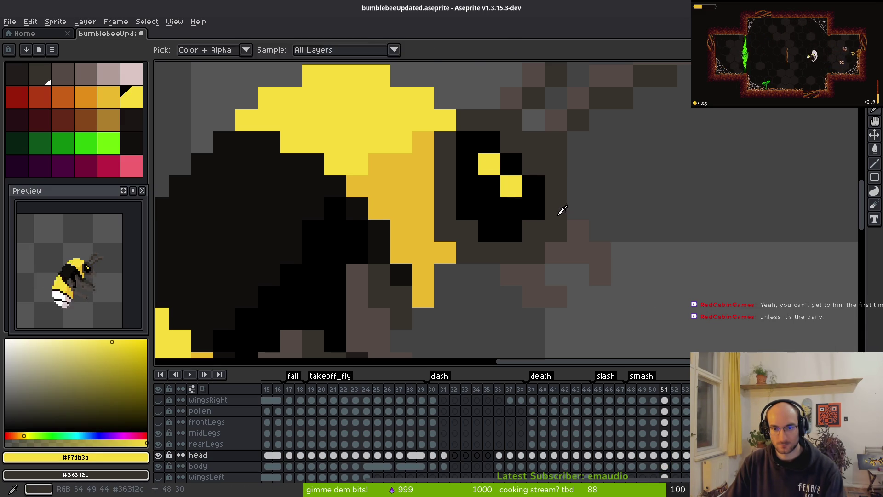
# Repaint the yellow and black eye pixels on frames 52 and 53, clearing stray pixels
pyautogui.press('Right')
pyautogui.rightClick(556, 219)
pyautogui.rightClick(578, 220)
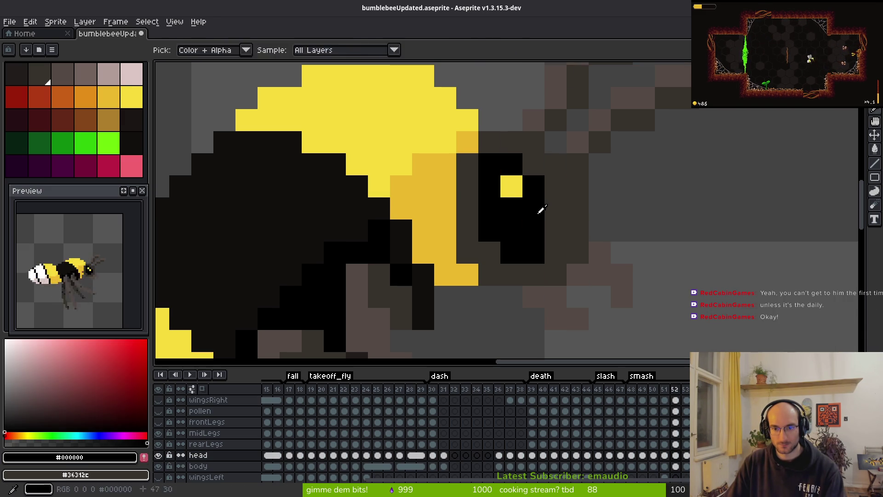
pyautogui.click(556, 227)
pyautogui.press('Right')
pyautogui.rightClick(573, 249)
pyautogui.click(533, 186)
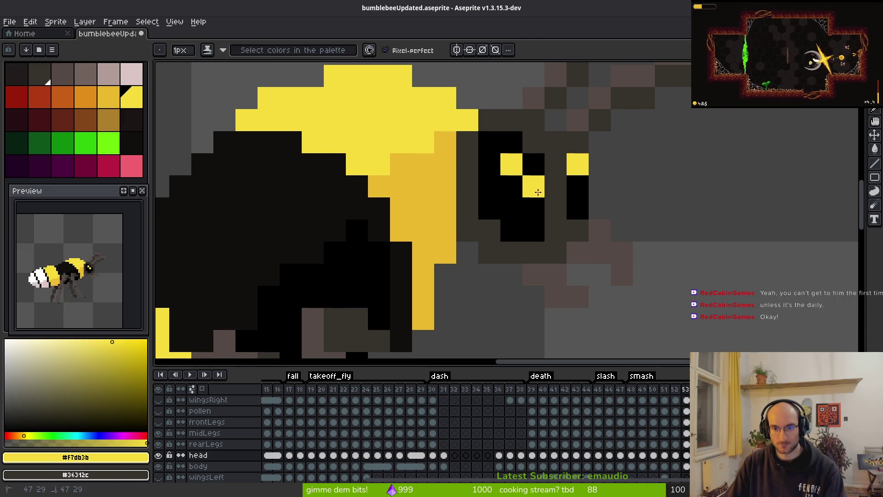
pyautogui.press('i')
pyautogui.click(552, 191)
pyautogui.press('b')
pyautogui.click(555, 202)
pyautogui.rightClick(577, 165)
pyautogui.rightClick(578, 186)
# Step back through frames 52 and 51 to frame 50 and save the sprite
pyautogui.press('Left')
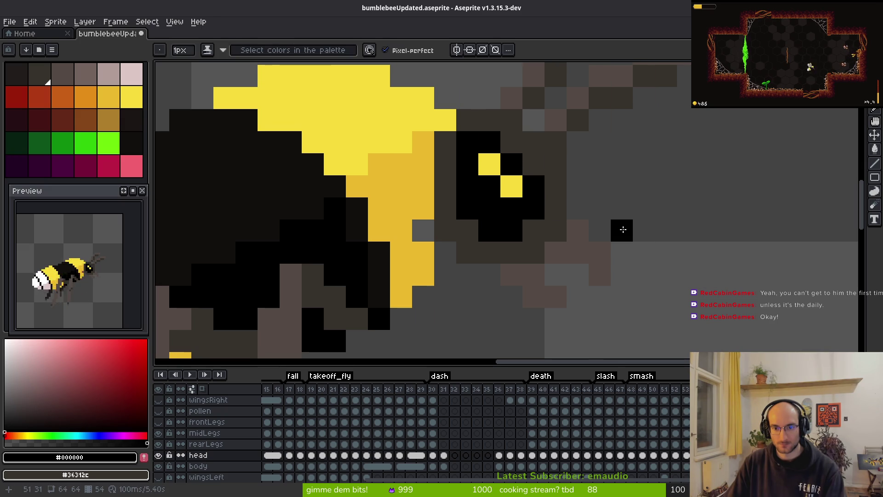
pyautogui.scroll(-3, 621, 207)
pyautogui.press('i')
pyautogui.press('Left')
pyautogui.press('Left')
pyautogui.press('b')
pyautogui.hotkey('ctrl', 's')
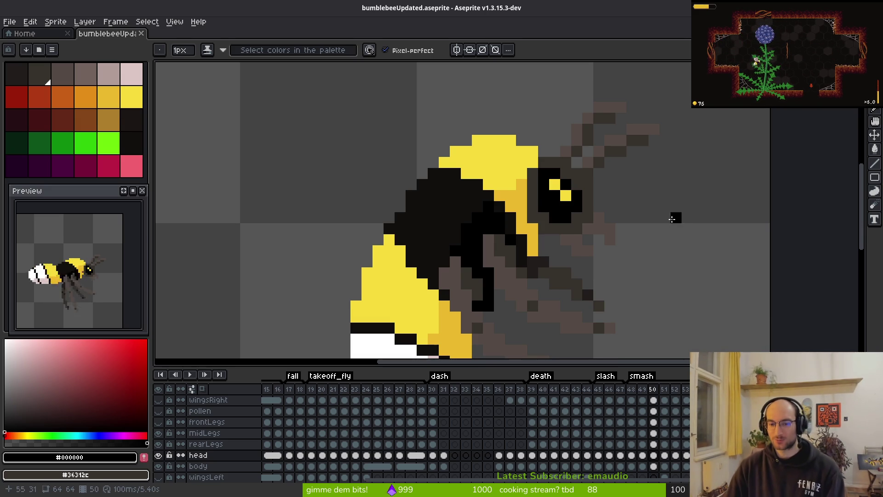
# Make the frontLegs layer visible and save the sprite
pyautogui.scroll(-1, 583, 292)
pyautogui.scroll(-2, 585, 298)
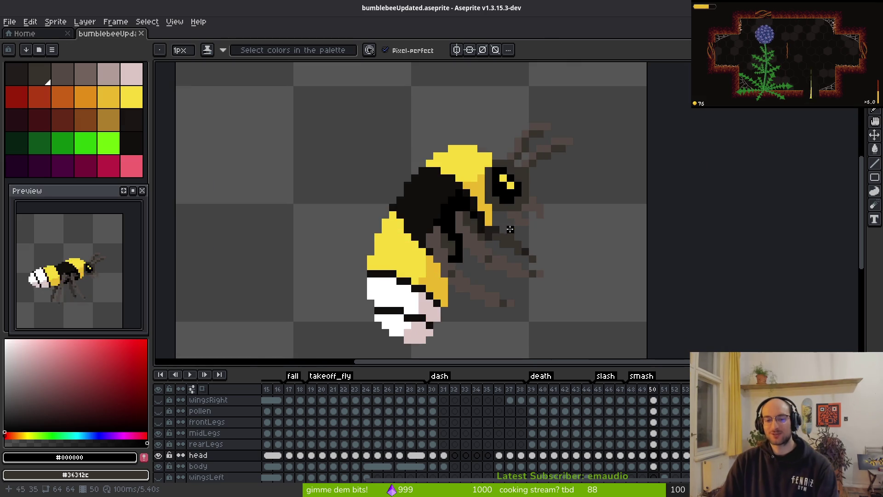
pyautogui.click(158, 422)
pyautogui.hotkey('ctrl', 's')
# Step back through frames 48, 42, 32 and 22 to frame 14, recentring the bee
pyautogui.press('Left')
pyautogui.press('Left')
pyautogui.press('Left')
pyautogui.press('Left')
pyautogui.press('Left')
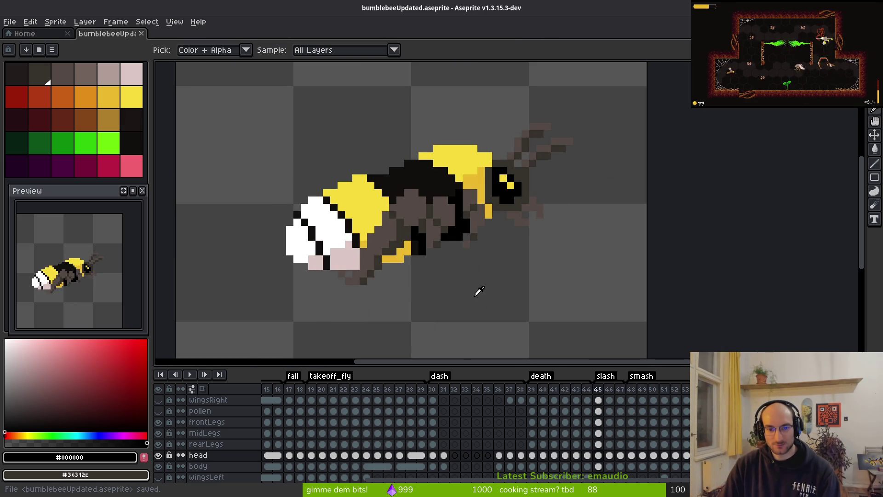
pyautogui.press('Left')
pyautogui.press('Left')
pyautogui.press('Left')
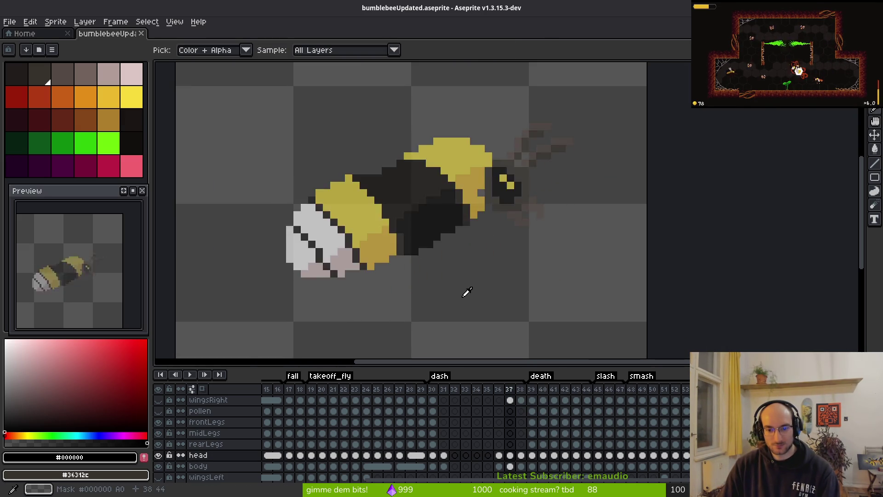
pyautogui.press('Left')
pyautogui.press('Left')
pyautogui.press('Left')
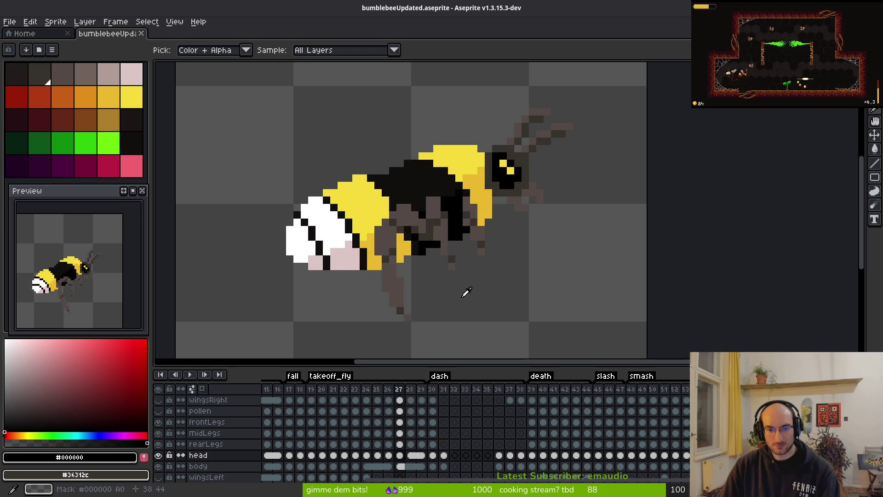
pyautogui.press('Left')
pyautogui.press('Left')
pyautogui.press('Left')
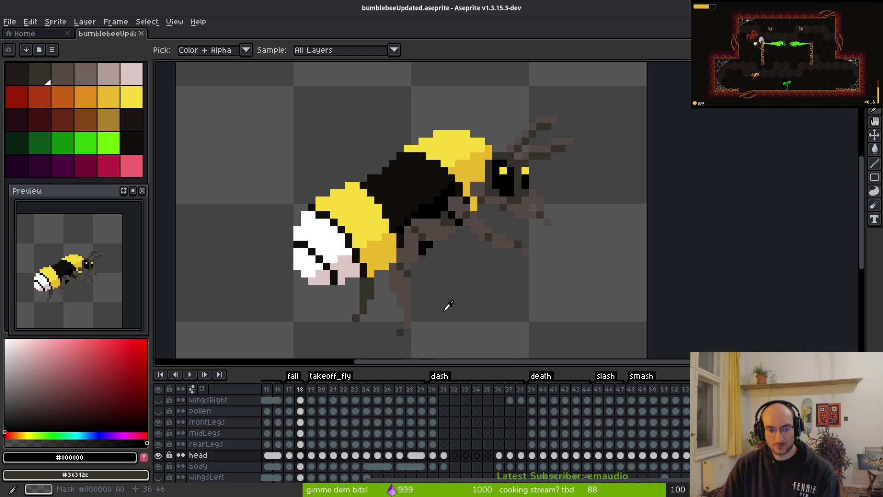
pyautogui.press('Left')
pyautogui.press('b')
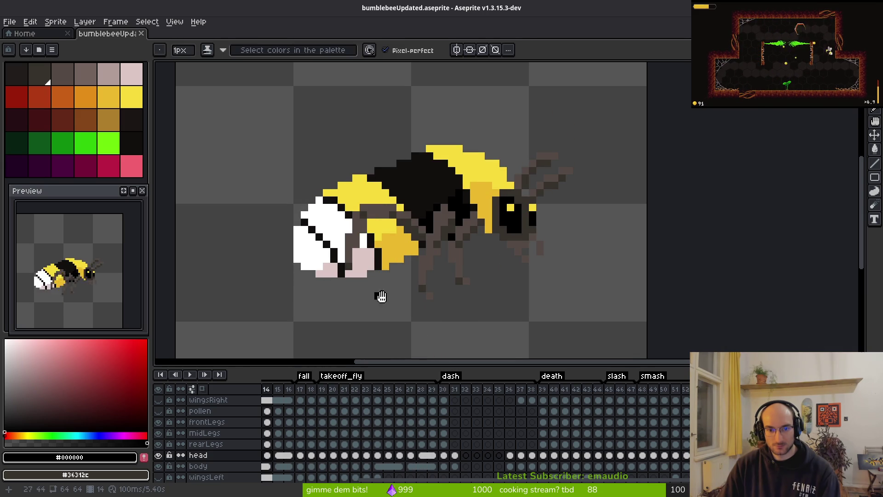
pyautogui.moveTo(375, 294); pyautogui.dragTo(460, 300)
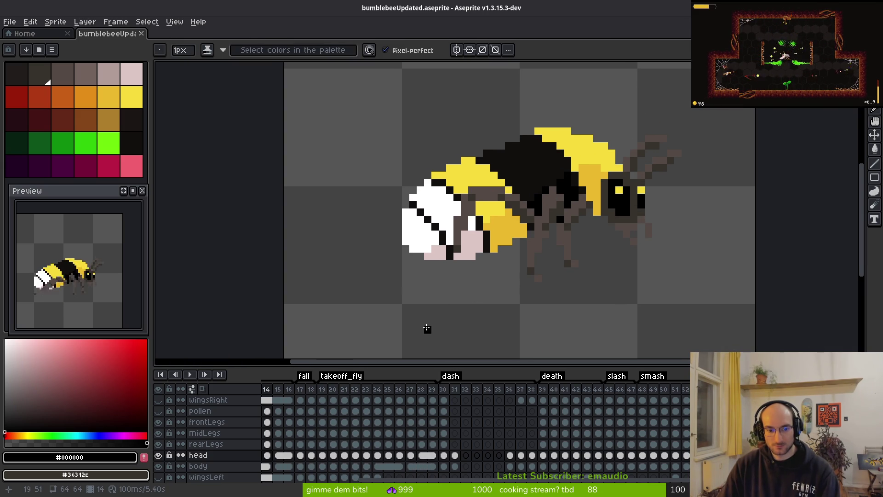
# Compare the bee's head poses on frames 13 and 14
pyautogui.press('Right')
pyautogui.press('Right')
pyautogui.press('i')
pyautogui.press('Left')
pyautogui.press('Left')
pyautogui.press('Left')
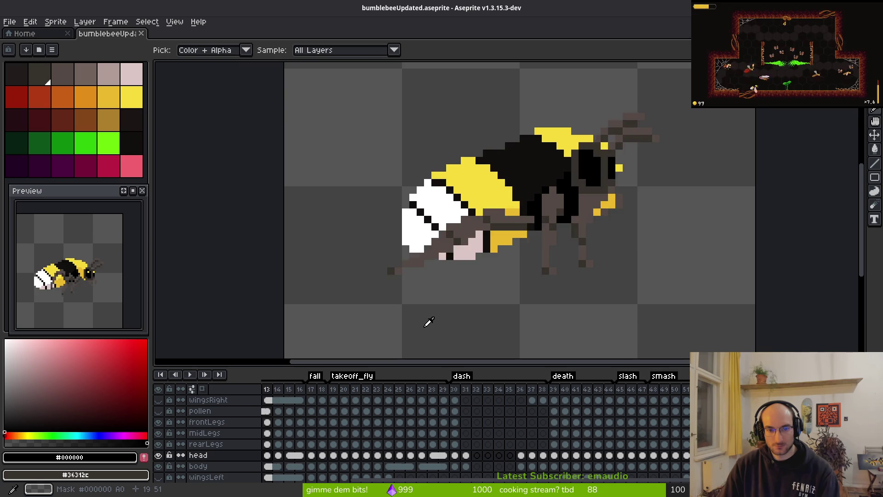
pyautogui.press('b')
pyautogui.moveTo(522, 261); pyautogui.dragTo(617, 282)
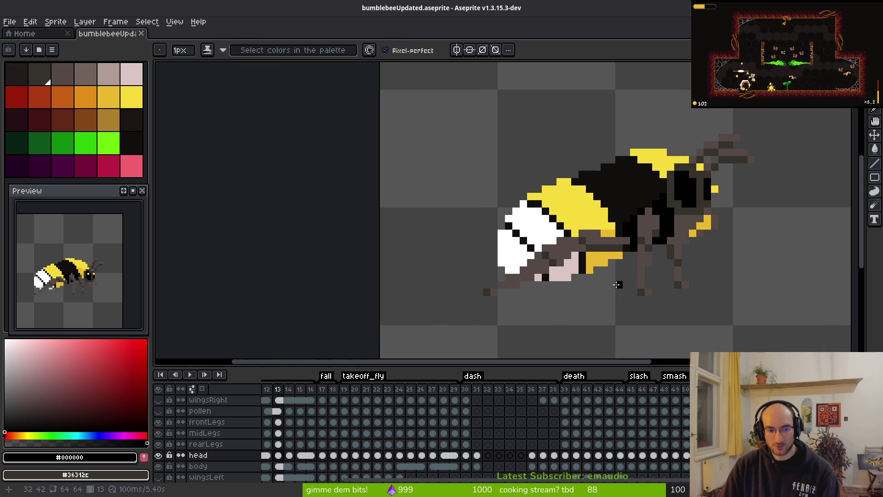
pyautogui.moveTo(424, 447); pyautogui.dragTo(526, 420)
pyautogui.press('Right')
pyautogui.moveTo(721, 221); pyautogui.dragTo(694, 237)
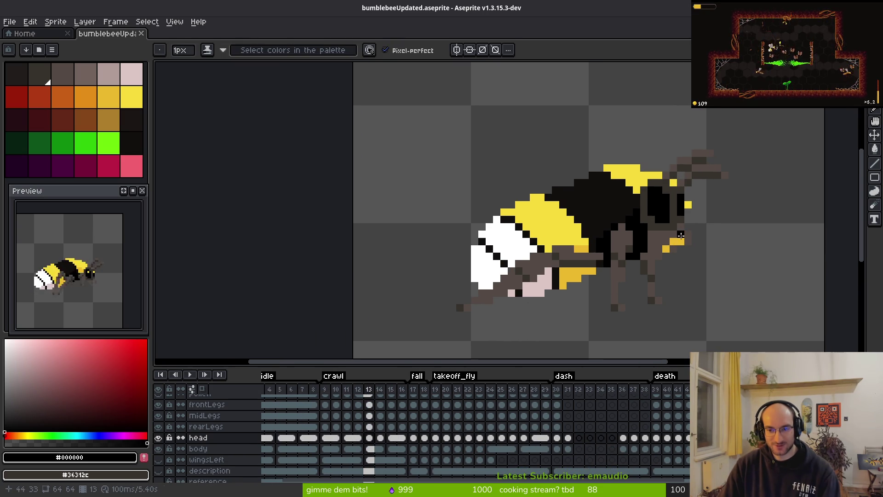
pyautogui.press('i')
pyautogui.press('b')
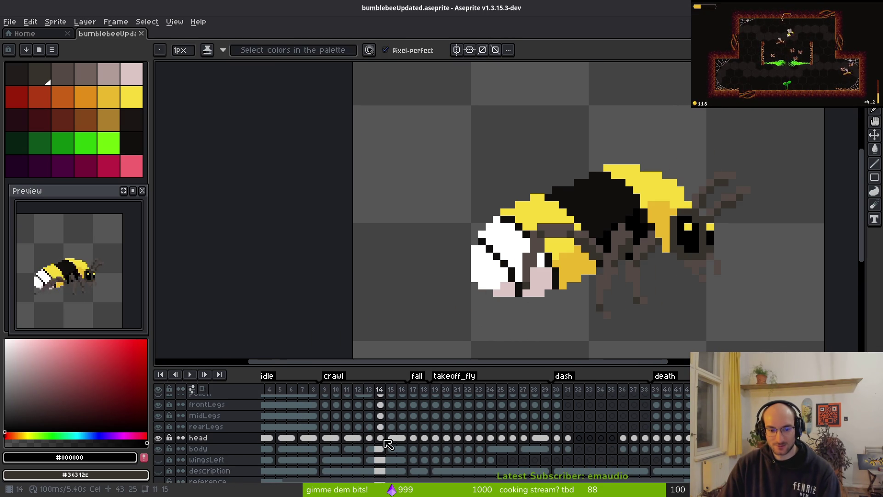
pyautogui.click(369, 439)
pyautogui.click(381, 440)
# Link the head cels of frames 13 and 14 via Link Cels and save
pyautogui.moveTo(385, 444); pyautogui.dragTo(367, 438)
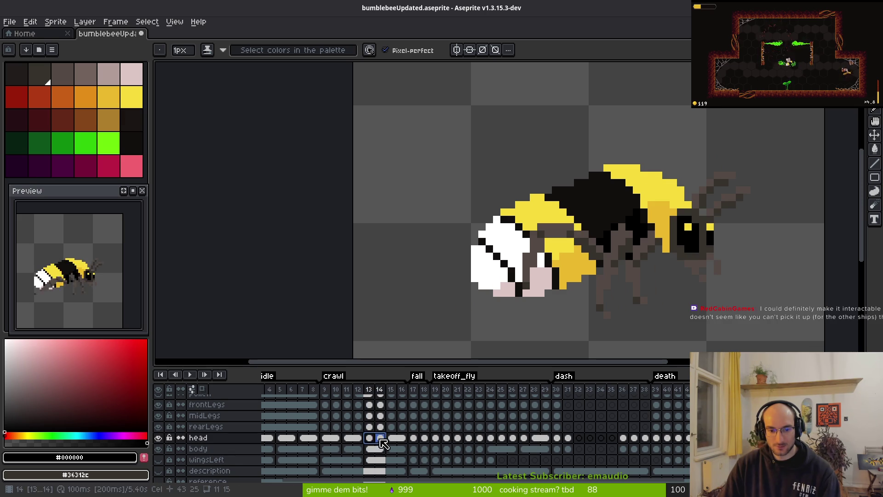
pyautogui.rightClick(373, 439)
pyautogui.click(400, 461)
pyautogui.hotkey('ctrl', 's')
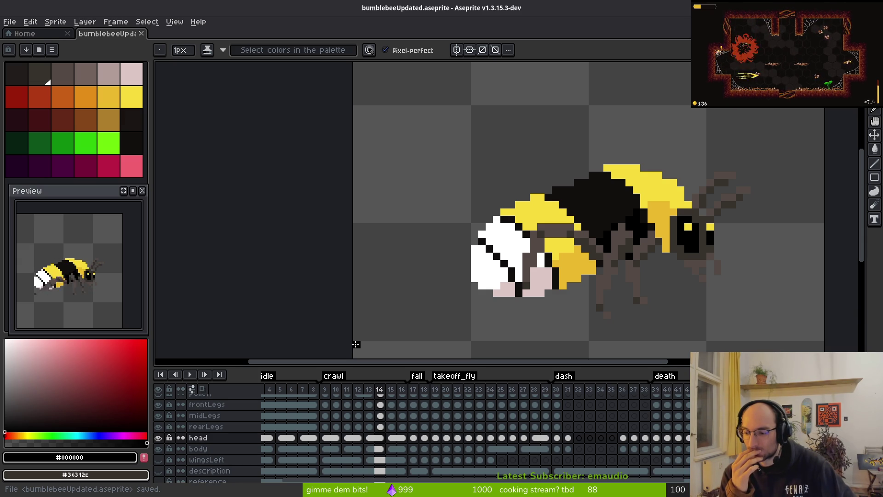
pyautogui.press('Left')
pyautogui.press('Left')
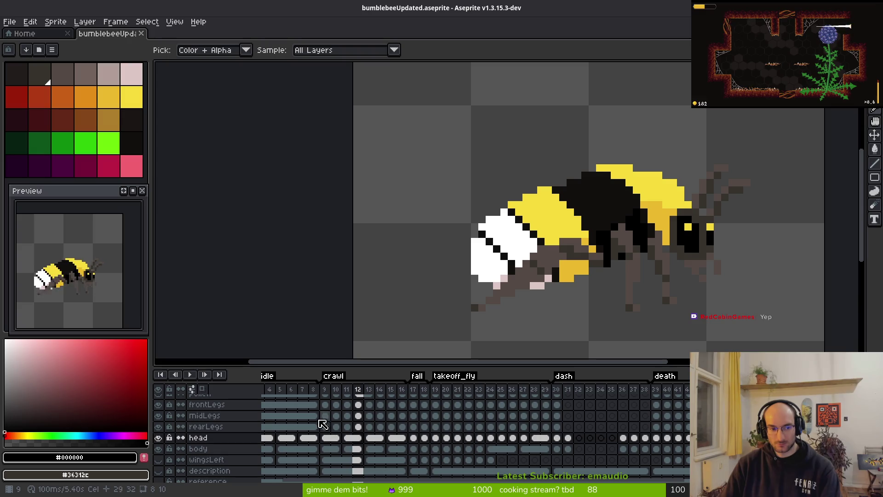
# Check the bee's head on frames 5, 17 to 23, and 42 to 43
pyautogui.hscroll(-1, 322, 416)
pyautogui.click(311, 415)
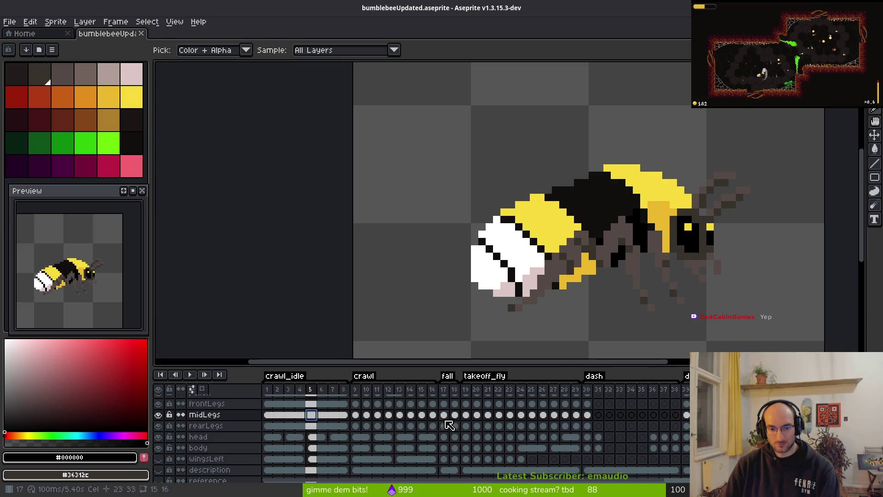
pyautogui.click(445, 420)
pyautogui.press('Right')
pyautogui.press('Right')
pyautogui.press('Right')
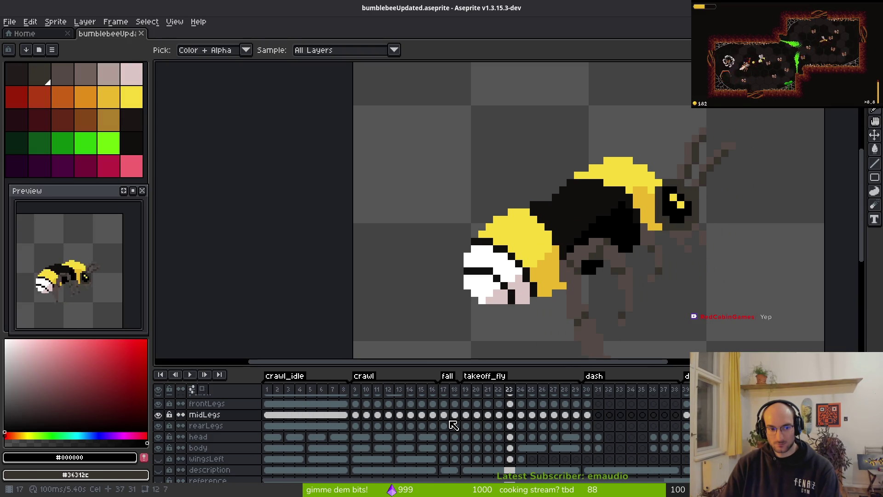
pyautogui.press('b')
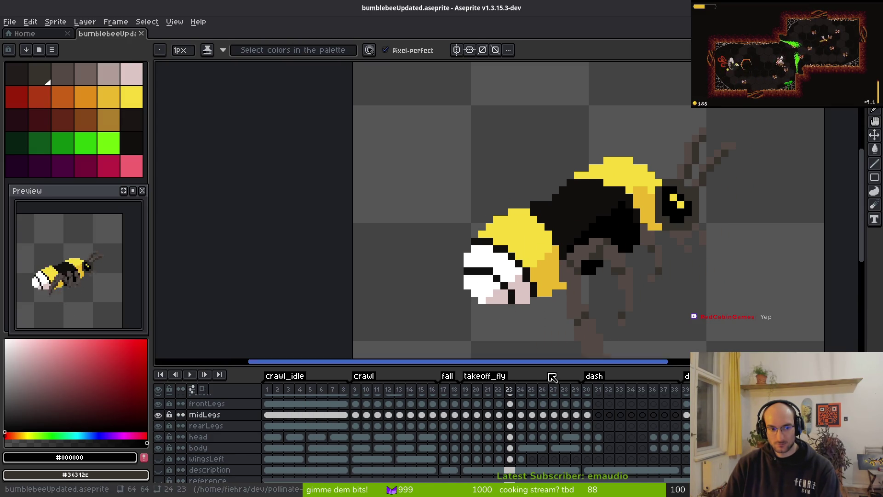
pyautogui.hscroll(5, 628, 430)
pyautogui.click(546, 418)
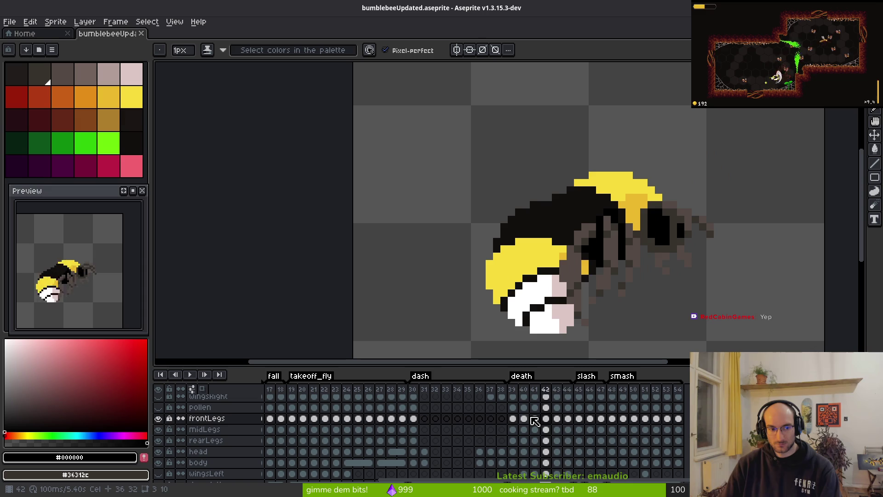
pyautogui.press('Right')
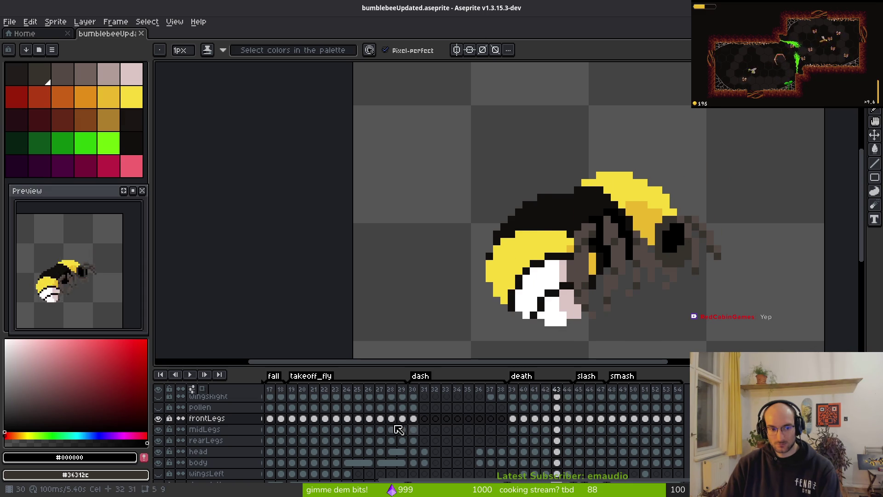
pyautogui.click(316, 419)
# Check frames 18 and 14, then select the pollen layer at frame 4
pyautogui.hscroll(-5, 414, 421)
pyautogui.click(454, 422)
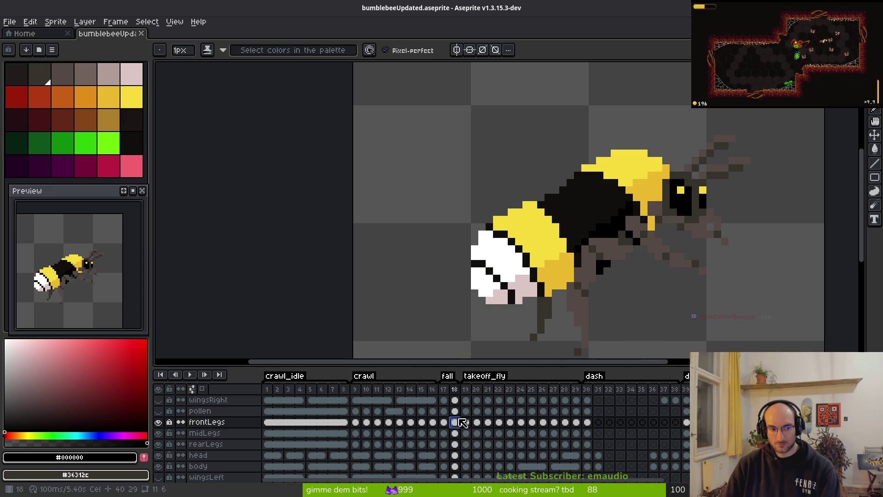
pyautogui.click(410, 422)
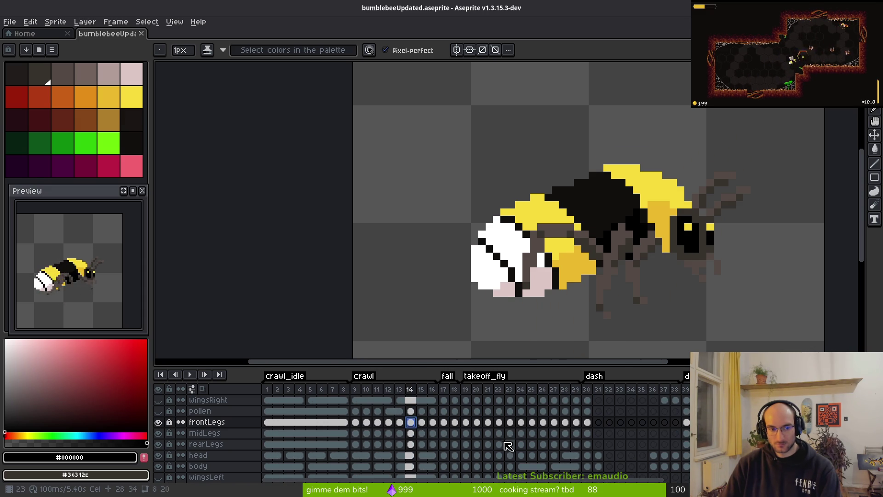
pyautogui.click(300, 411)
pyautogui.scroll(-1, 660, 262)
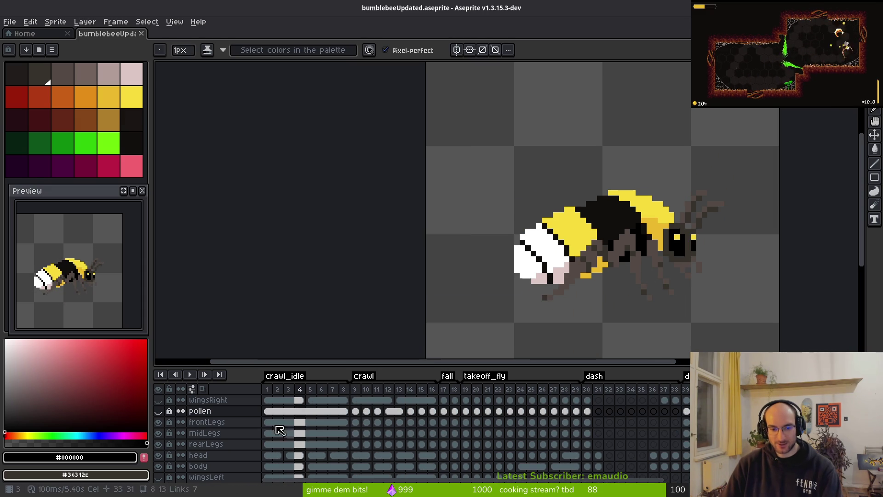
# Show the wingsRight and wingsLeft layers and save the sprite
pyautogui.click(158, 399)
pyautogui.click(158, 477)
pyautogui.hotkey('ctrl', 's')
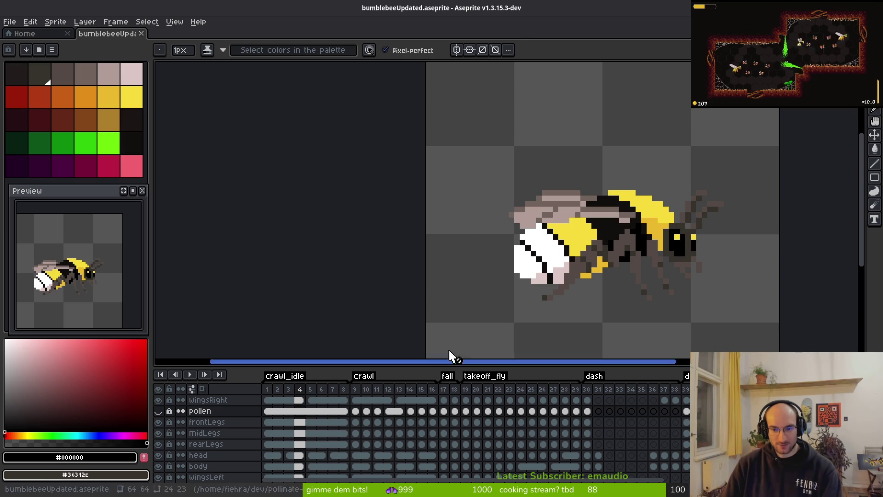
pyautogui.scroll(-3, 195, 476)
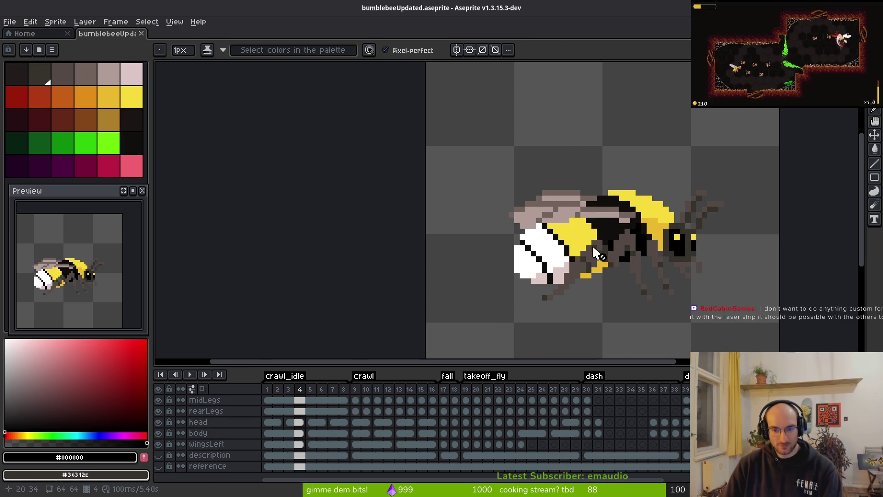
pyautogui.hotkey('ctrl', 'e')
# Generate the sprite sheet and start exporting it to a file
pyautogui.click(282, 161)
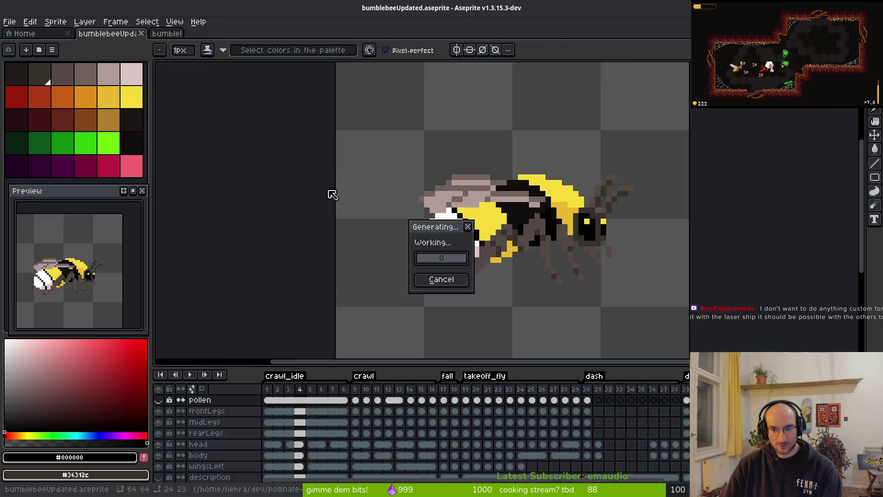
pyautogui.hotkey('ctrl', 'shift', 'e')
pyautogui.click(217, 41)
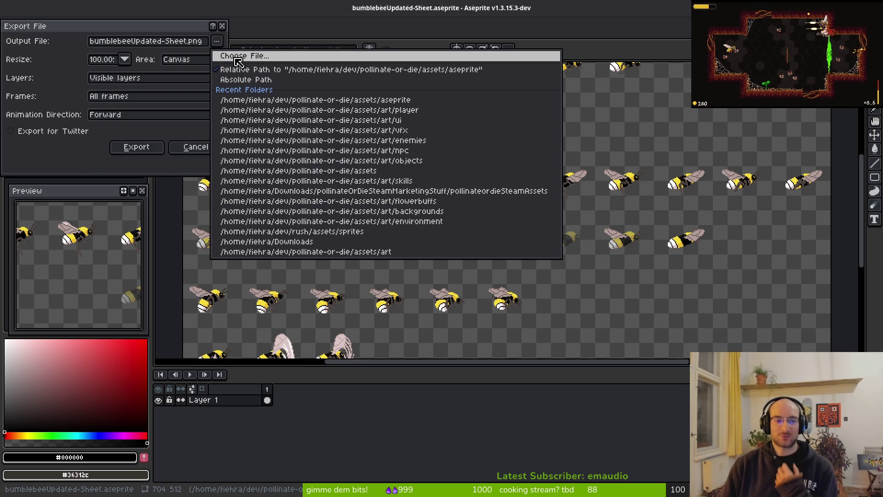
# Set the output file to art/player/bumblebee-Sheet.png and accept overwriting it
pyautogui.click(238, 60)
pyautogui.click(43, 40)
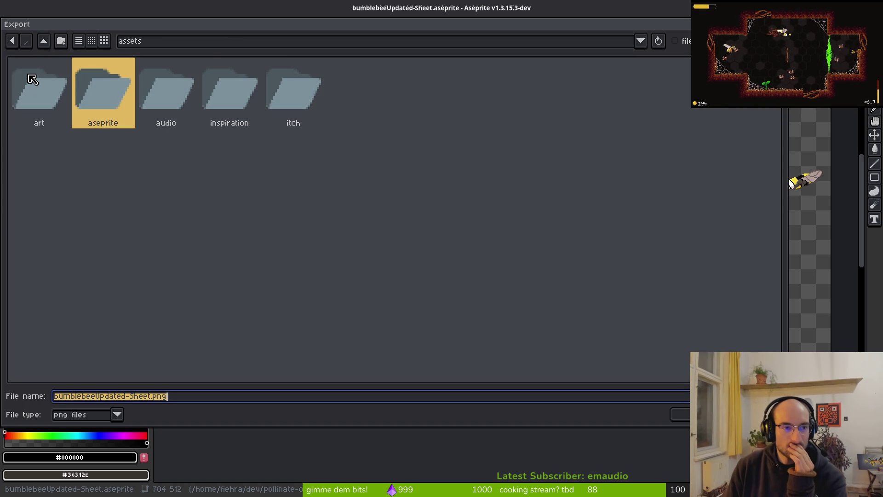
pyautogui.click(27, 90)
pyautogui.doubleClick(28, 97)
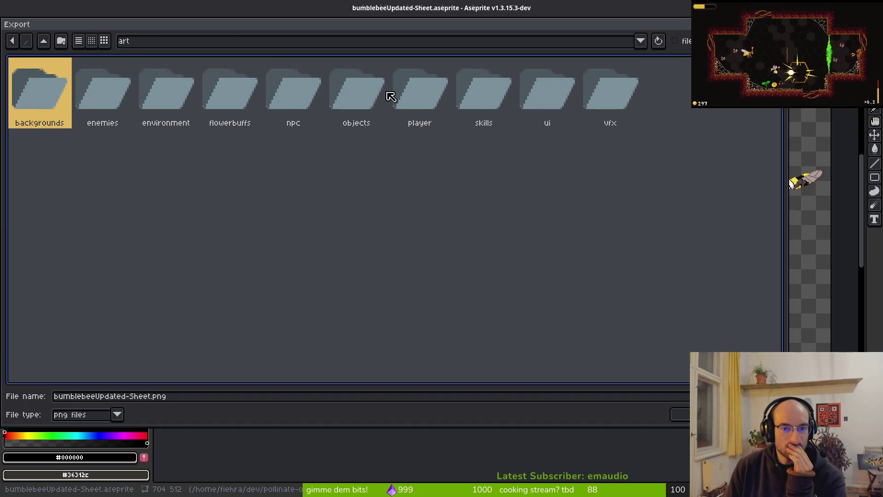
pyautogui.click(405, 89)
pyautogui.doubleClick(419, 102)
pyautogui.click(53, 83)
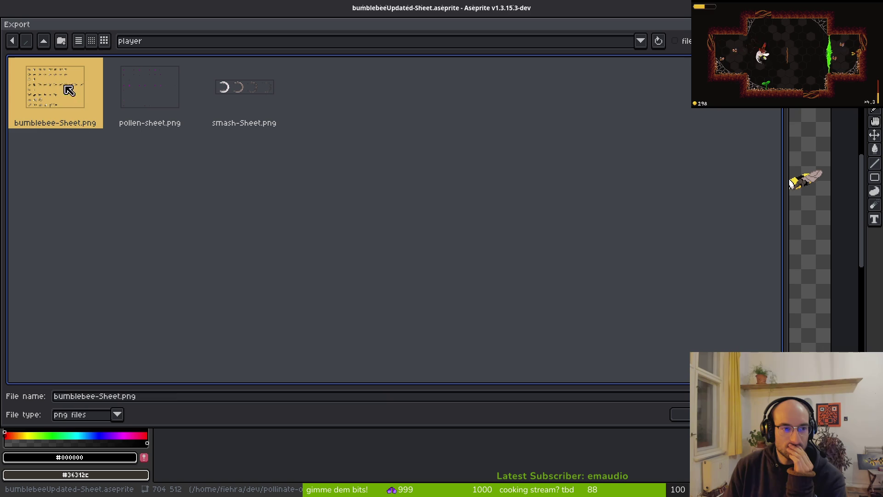
pyautogui.press('Return')
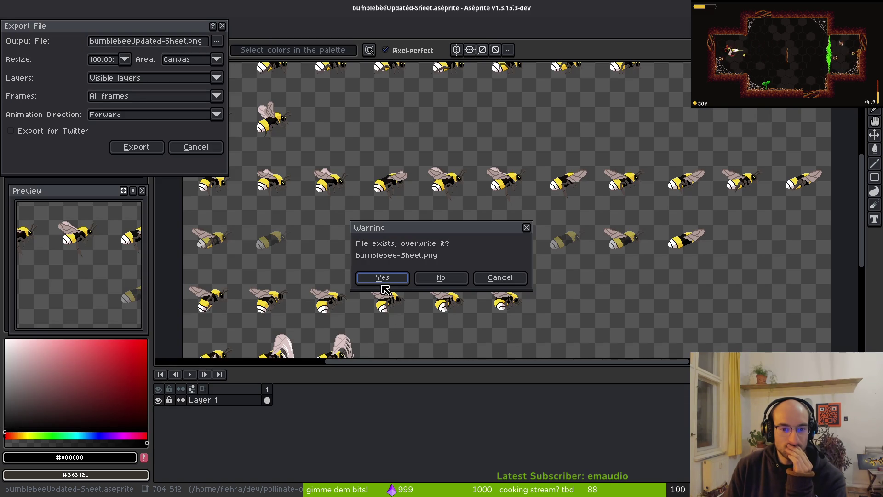
pyautogui.click(384, 278)
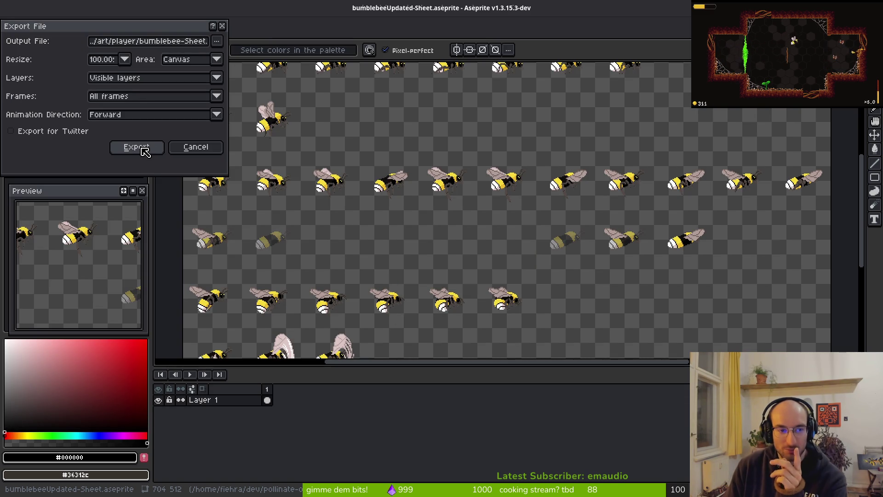
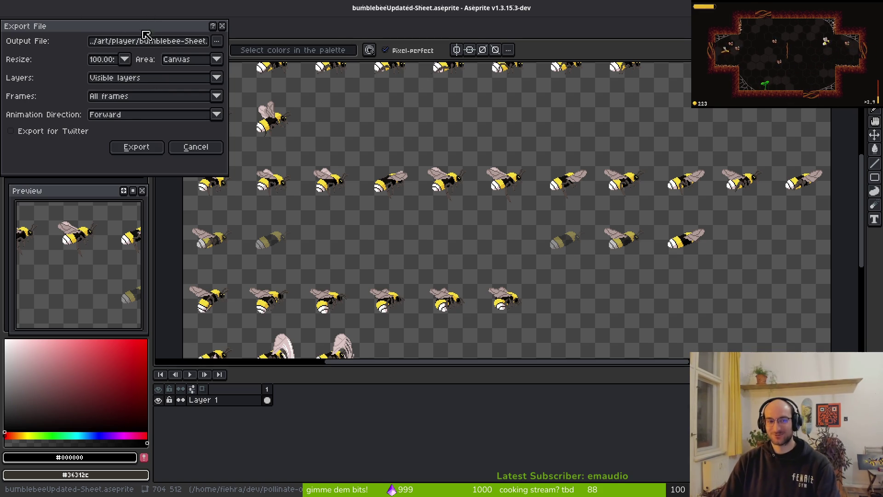
# Export the bumblebee sprite sheet as bumblebee-Sheet.png
pyautogui.click(143, 148)
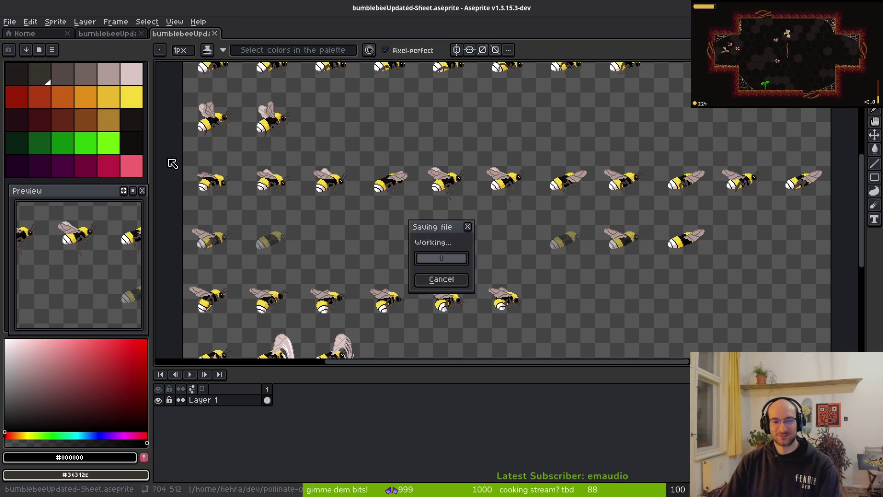
pyautogui.scroll(-3, 336, 160)
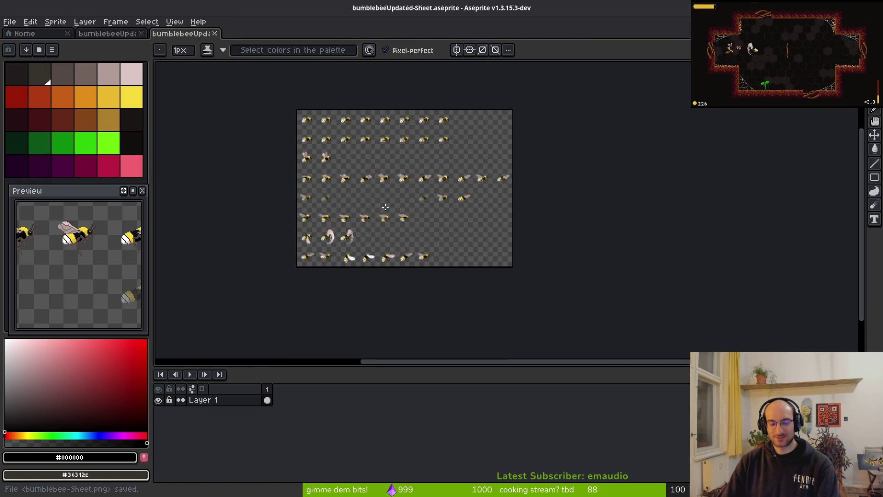
pyautogui.scroll(6, 422, 164)
pyautogui.scroll(-4, 449, 178)
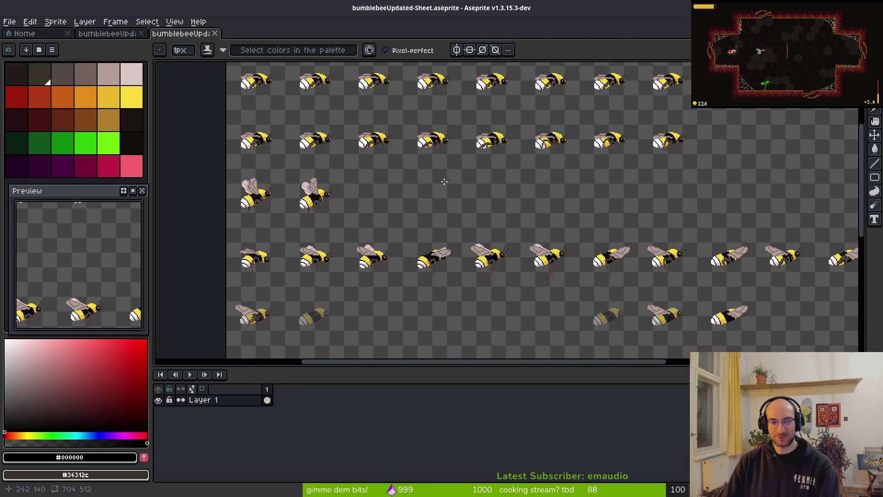
# Close the sprite sheet tab and launch the pollinateOrDie game in Godot to test it
pyautogui.click(216, 35)
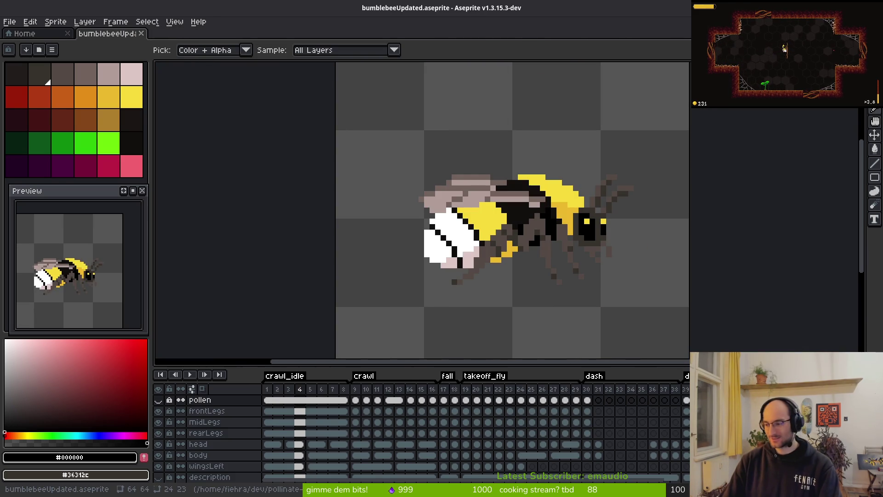
pyautogui.hotkey('alt', 'Tab')
pyautogui.press('F5')
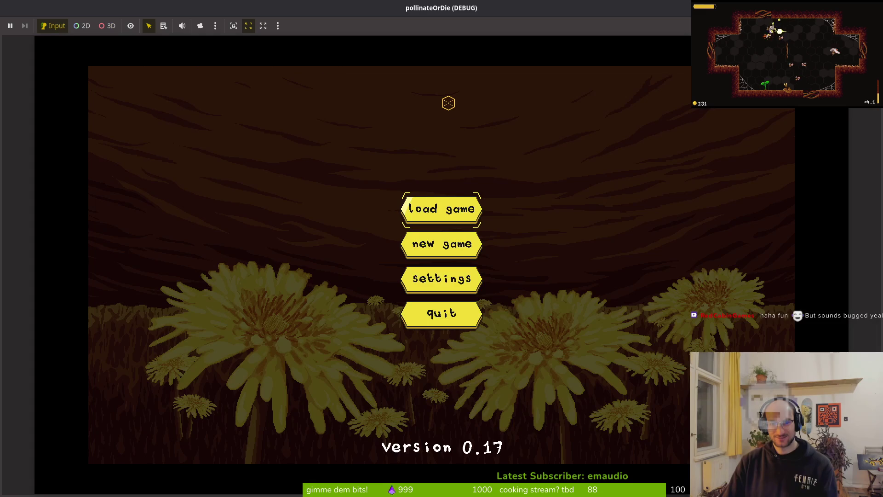
# Enter the game, fly the bee to the right wall and back along the floor, then close it
pyautogui.press('Return')
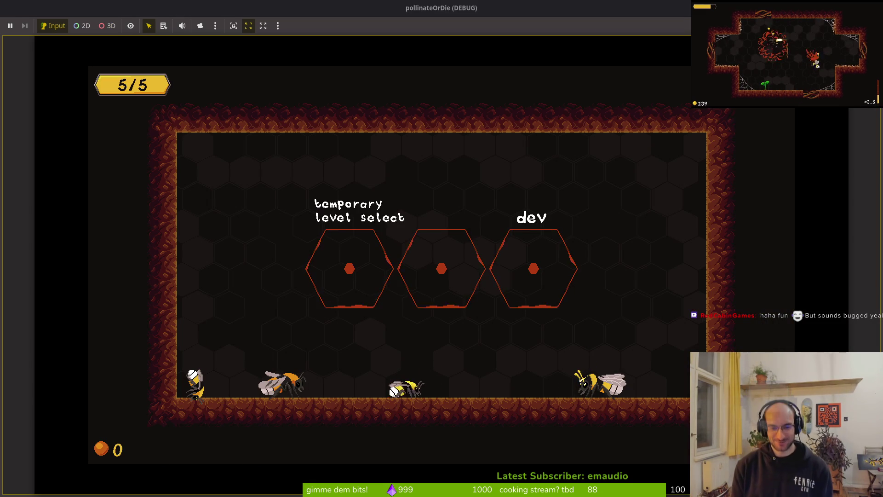
pyautogui.press('Right')
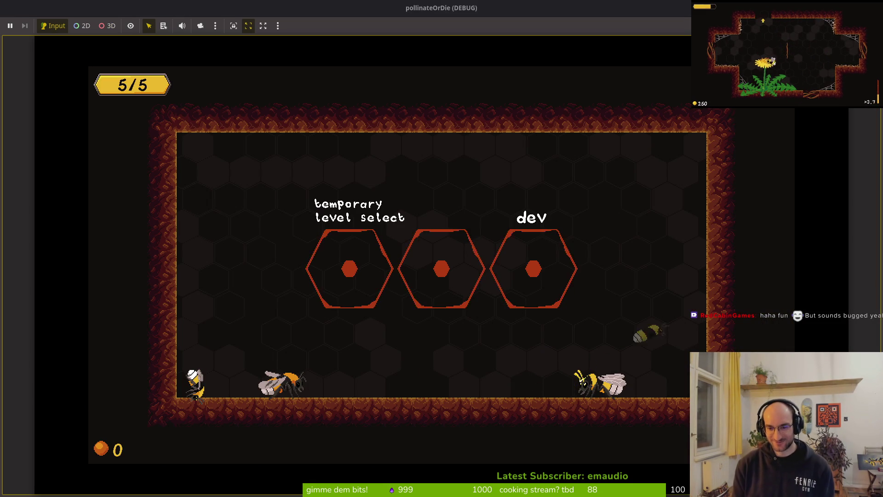
pyautogui.press('Right')
pyautogui.press('Left')
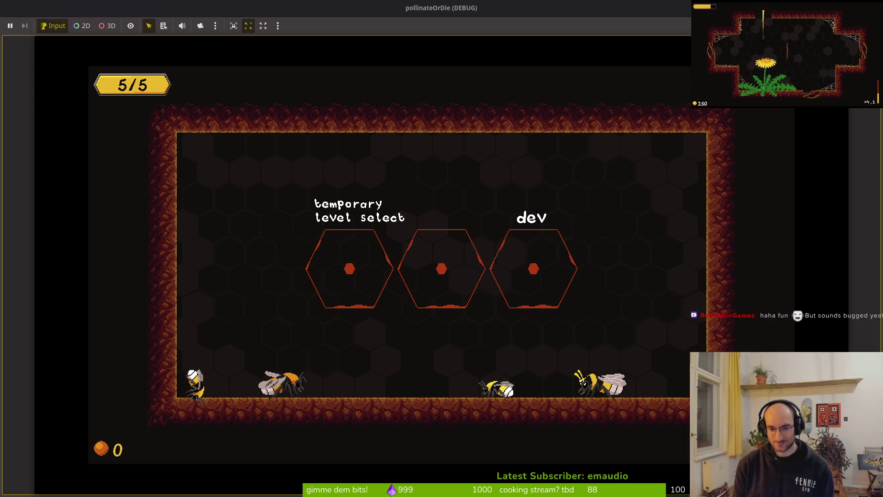
pyautogui.press('Left')
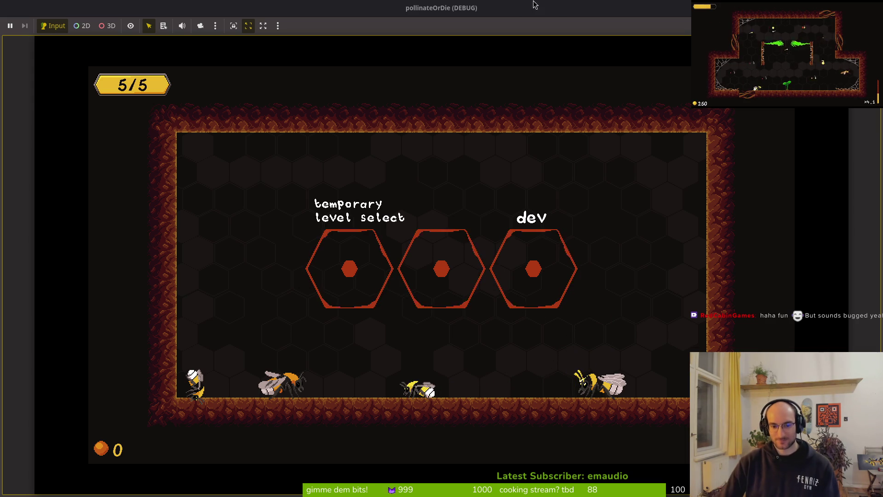
pyautogui.press('F8')
pyautogui.hotkey('alt', 'Tab')
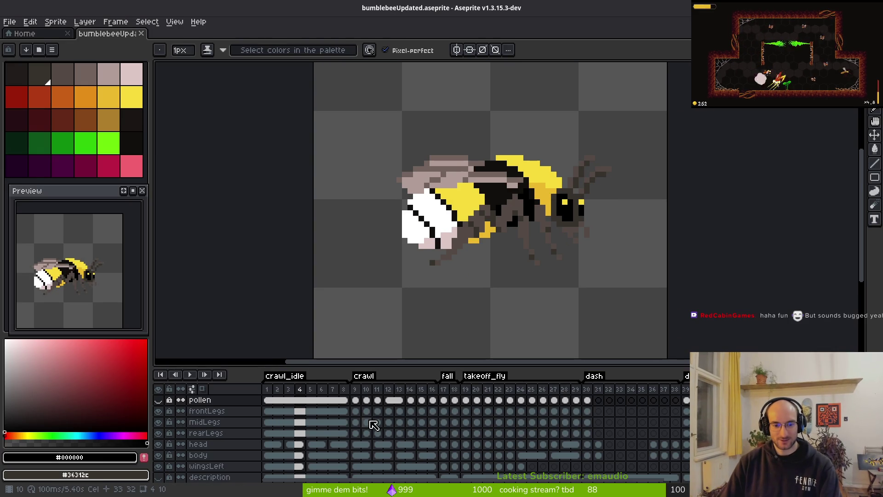
# On the head layer's frame 9 cel, blacken an eye pixel and add a diagonal yellow highlight
pyautogui.hscroll(3, 516, 336)
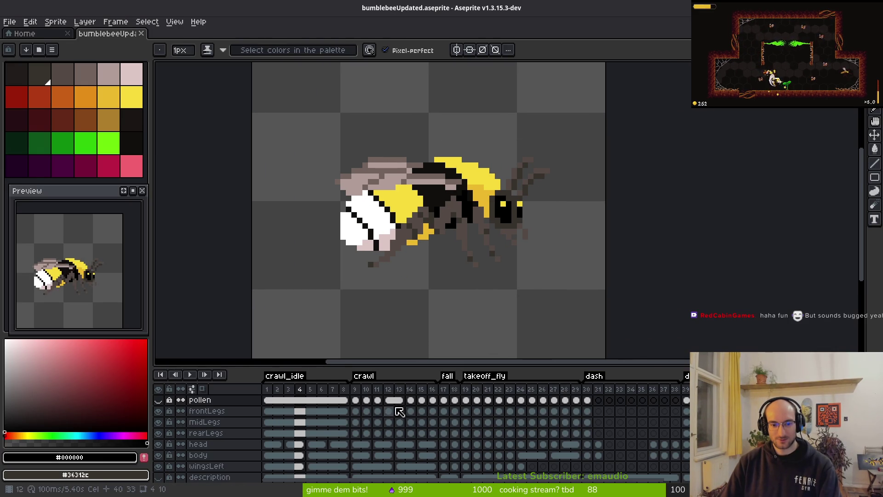
pyautogui.click(356, 433)
pyautogui.scroll(3, 493, 234)
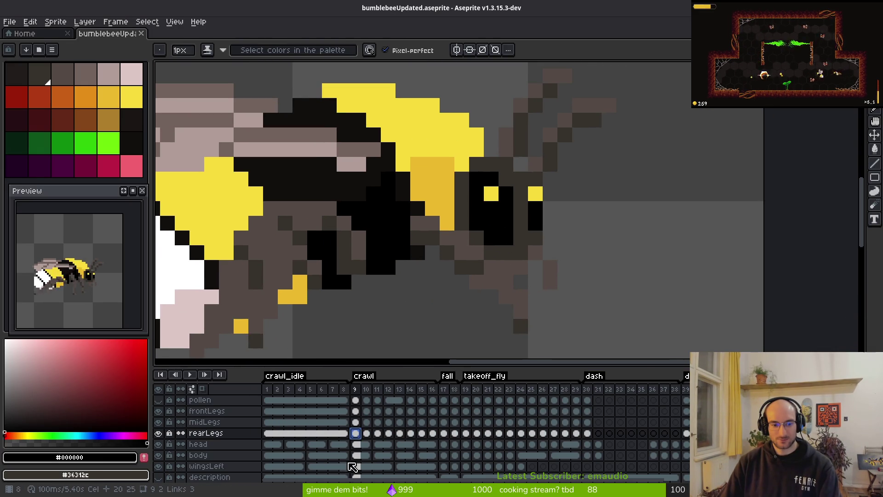
pyautogui.click(357, 444)
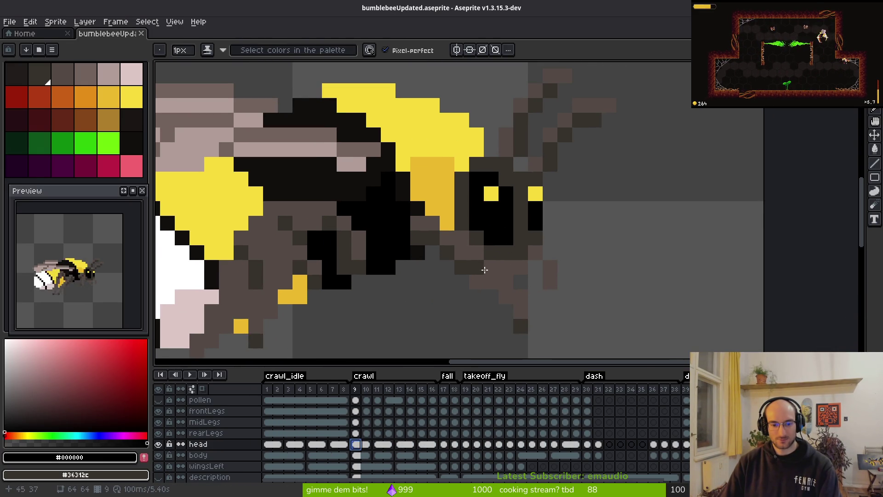
pyautogui.scroll(1, 474, 231)
pyautogui.scroll(2, 487, 230)
pyautogui.click(525, 196)
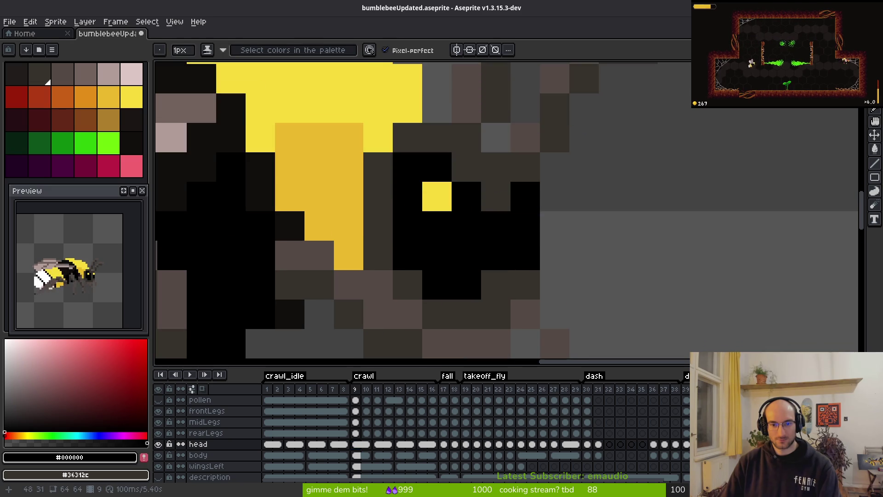
pyautogui.keyDown('alt'); pyautogui.click(437, 196); pyautogui.keyUp('alt')
pyautogui.click(467, 227)
pyautogui.scroll(-3, 570, 262)
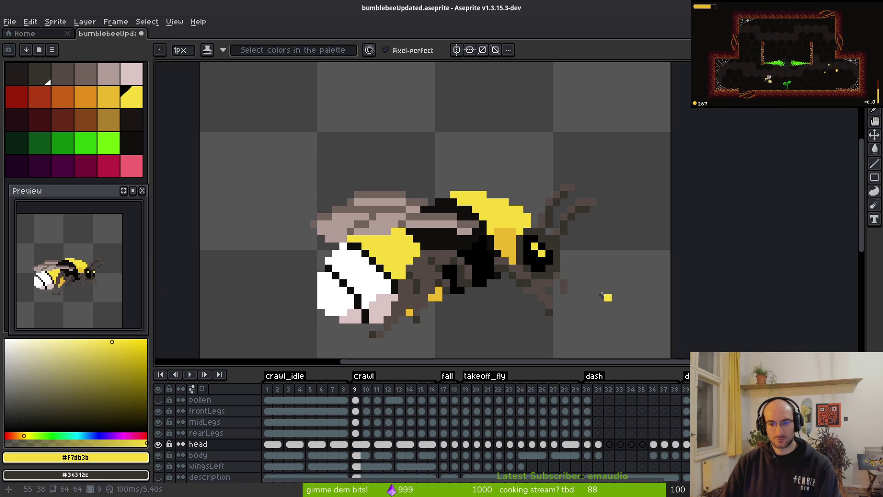
pyautogui.scroll(3, 586, 268)
pyautogui.press('e')
pyautogui.press('f')
# On frame 10, paint black pixels beside the eye
pyautogui.press('.')
pyautogui.press('.')
pyautogui.scroll(3, 534, 256)
pyautogui.scroll(-2, 460, 207)
pyautogui.keyDown('alt'); pyautogui.click(395, 220); pyautogui.keyUp('alt')
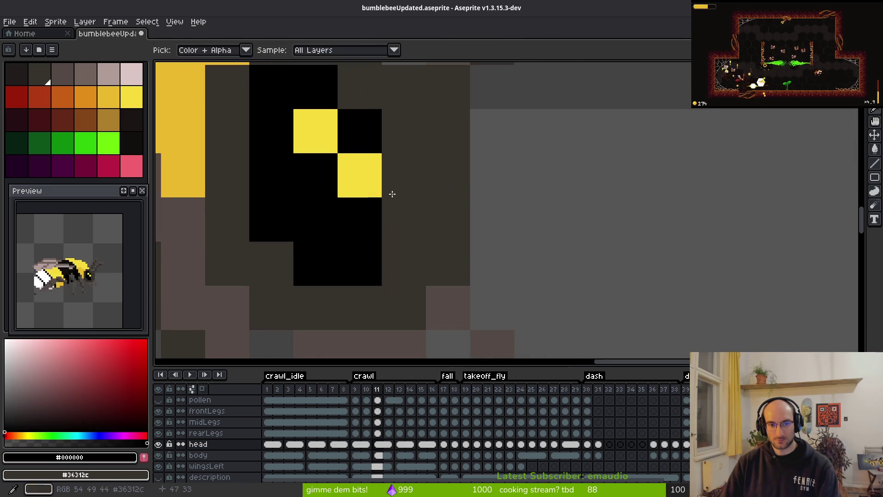
pyautogui.moveTo(400, 170); pyautogui.dragTo(402, 205)
# On the next frame, darken the eye and paint its yellow highlight and dark brown touch-ups
pyautogui.press('.')
pyautogui.press('.')
pyautogui.click(403, 174)
pyautogui.click(404, 220)
pyautogui.rightClick(446, 221)
pyautogui.keyDown('alt'); pyautogui.click(316, 131); pyautogui.keyUp('alt')
pyautogui.click(363, 177)
pyautogui.scroll(-1, 471, 236)
pyautogui.click(471, 236)
pyautogui.press('.')
pyautogui.press('.')
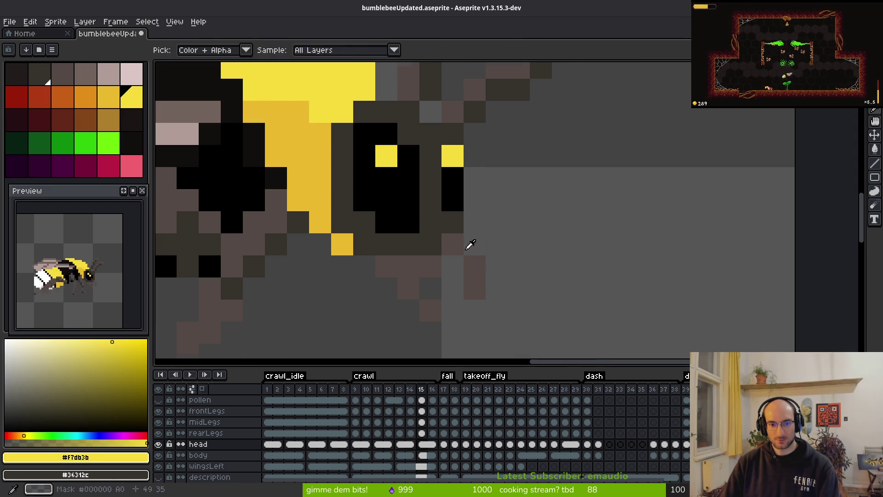
# Blacken the old right-hand yellow eye pixel on frame 15 and save the sprite
pyautogui.keyDown('alt'); pyautogui.click(432, 194); pyautogui.keyUp('alt')
pyautogui.moveTo(432, 193); pyautogui.dragTo(453, 156)
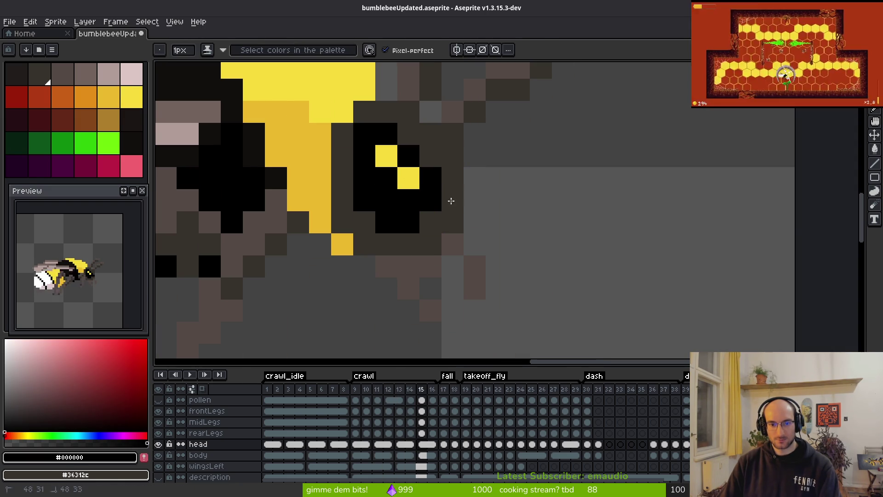
pyautogui.scroll(-3, 514, 211)
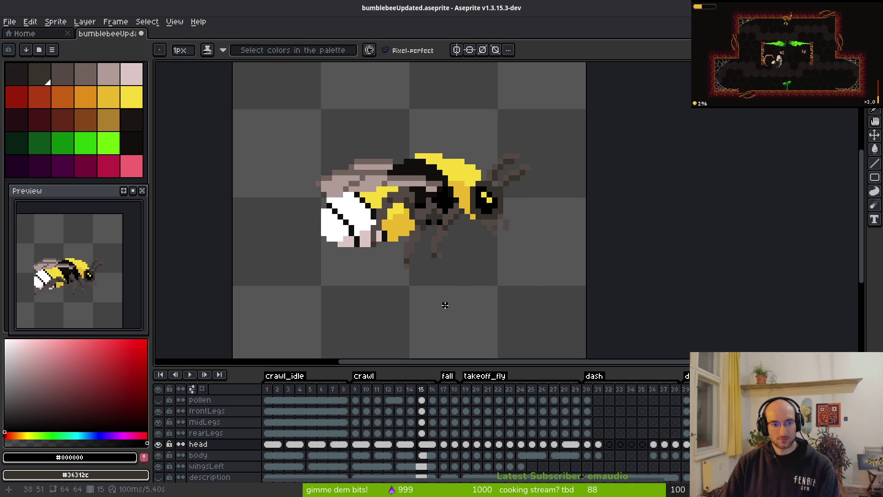
pyautogui.hotkey('ctrl', 's')
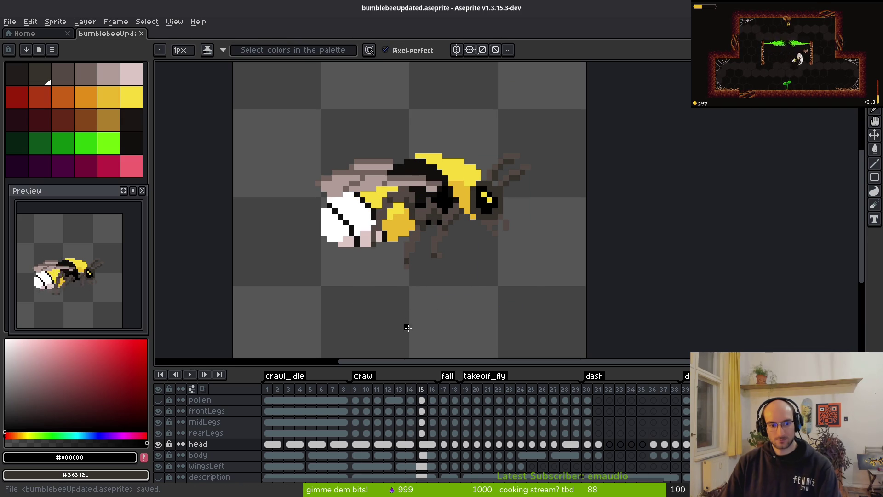
# Step between frames 8 and 9 to compare the new eye highlight
pyautogui.press(',')
pyautogui.press(',')
pyautogui.press(',')
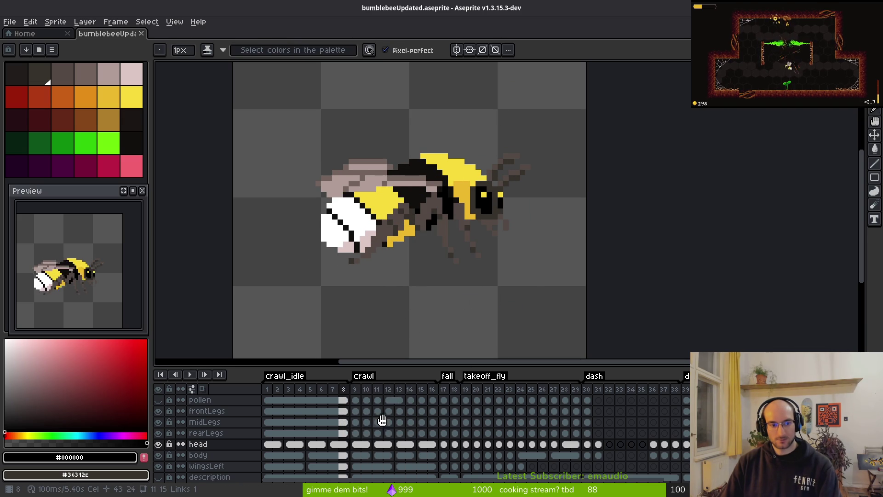
pyautogui.press('.')
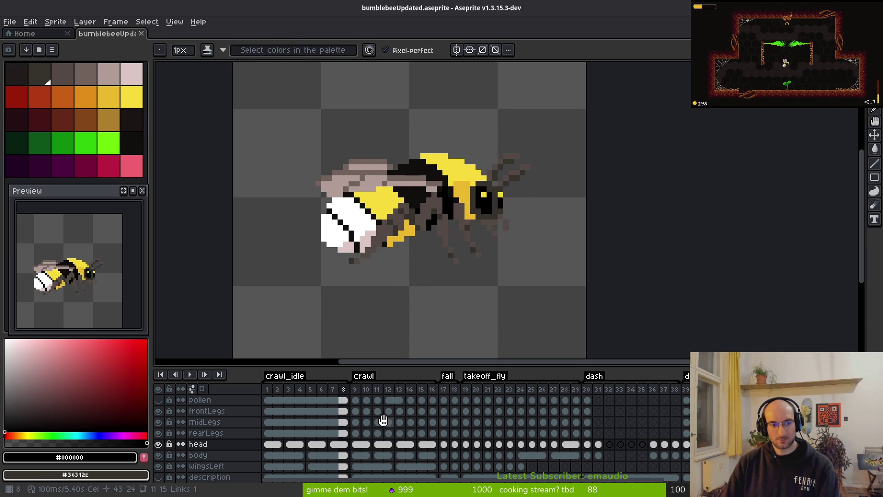
pyautogui.press(',')
pyautogui.press('.')
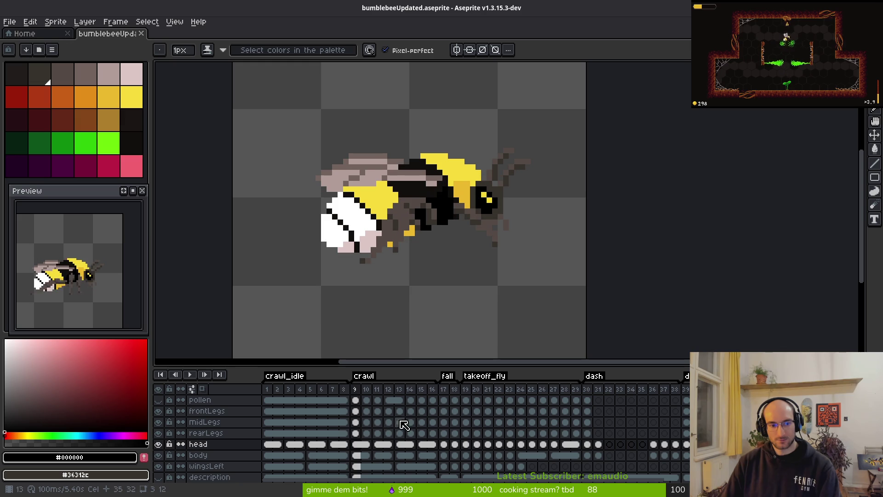
# Select the head layer's cel at frame 17, sample the eye's yellow, and save the sprite
pyautogui.click(445, 400)
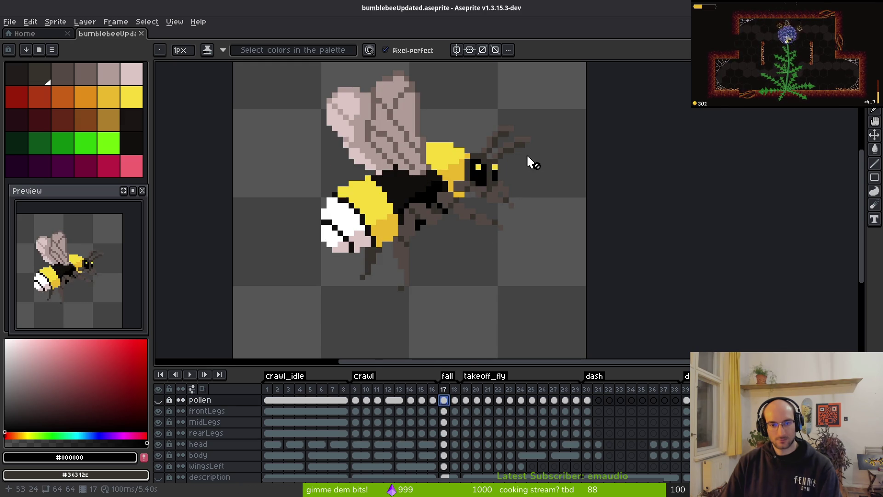
pyautogui.scroll(3, 529, 161)
pyautogui.click(444, 455)
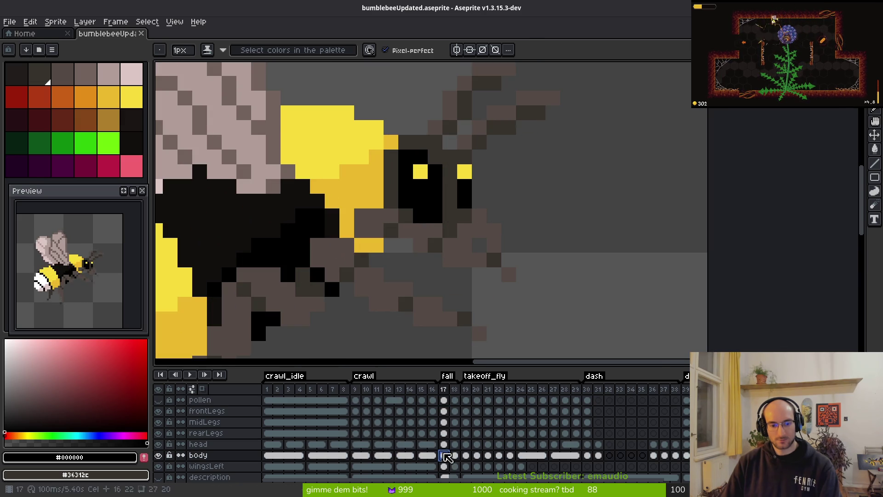
pyautogui.click(444, 443)
pyautogui.scroll(2, 432, 216)
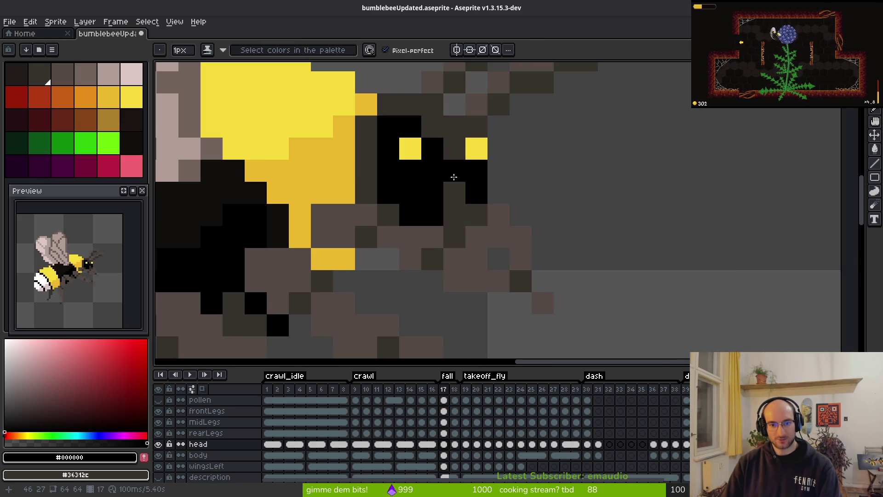
pyautogui.keyDown('alt'); pyautogui.click(414, 149); pyautogui.keyUp('alt')
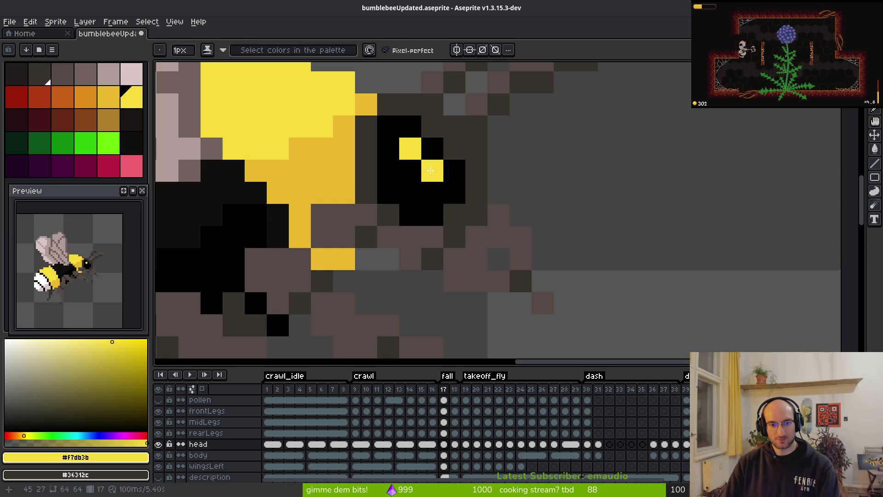
pyautogui.scroll(-5, 563, 212)
pyautogui.hotkey('ctrl', 's')
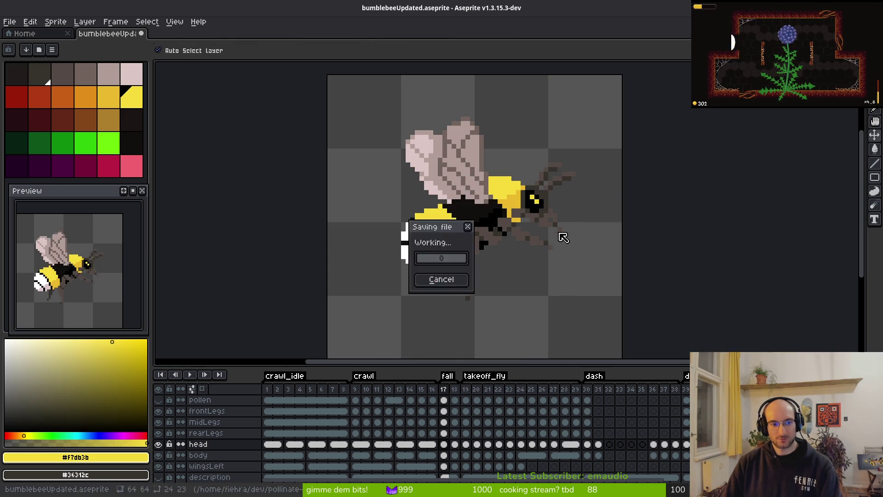
# On frame 18, paint a black pixel beside the eye
pyautogui.press('Right')
pyautogui.scroll(2, 542, 209)
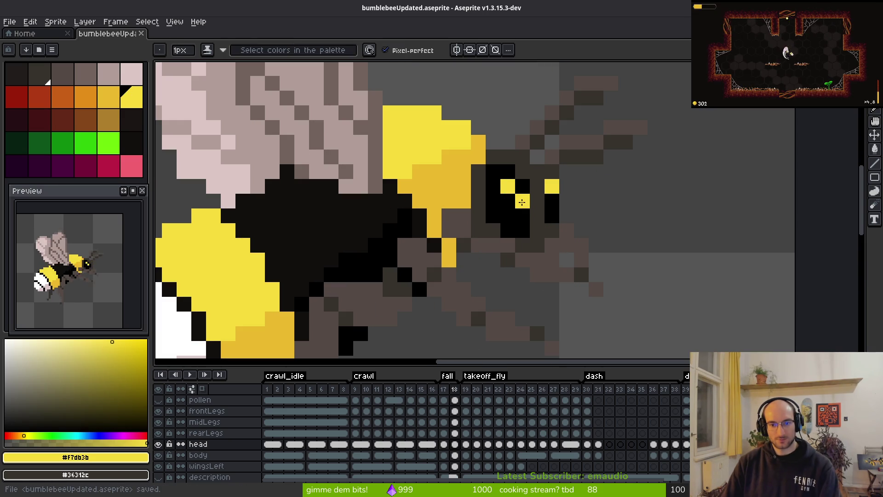
pyautogui.keyDown('alt'); pyautogui.click(515, 216); pyautogui.keyUp('alt')
pyautogui.click(537, 216)
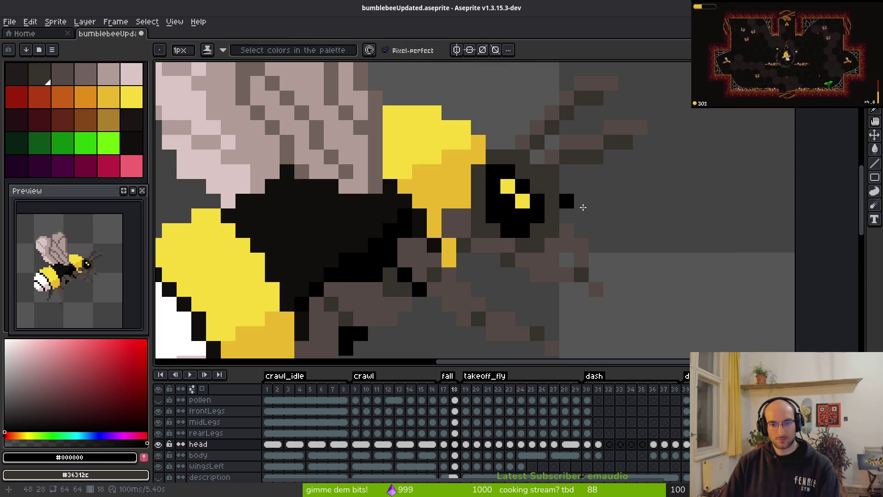
pyautogui.scroll(-2, 610, 266)
pyautogui.press('alt')
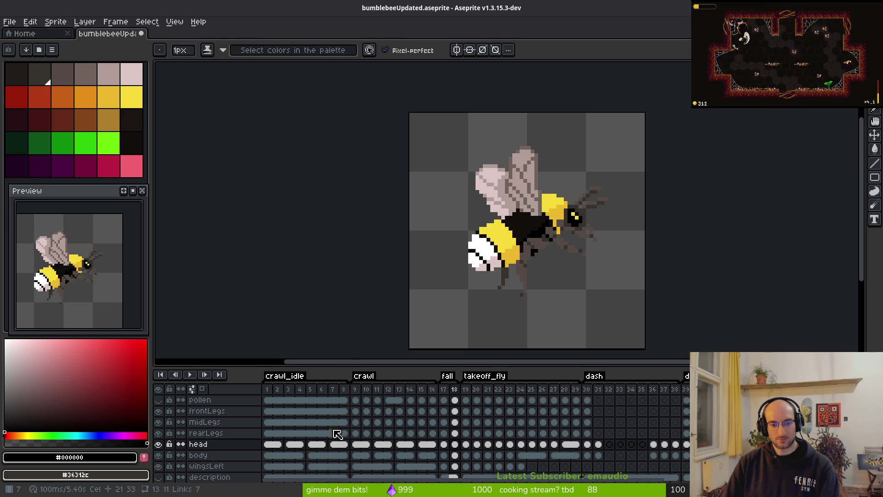
# On the head layer's frame 1, paint over the old eye in black and add two yellow highlight pixels
pyautogui.click(270, 446)
pyautogui.scroll(5, 558, 223)
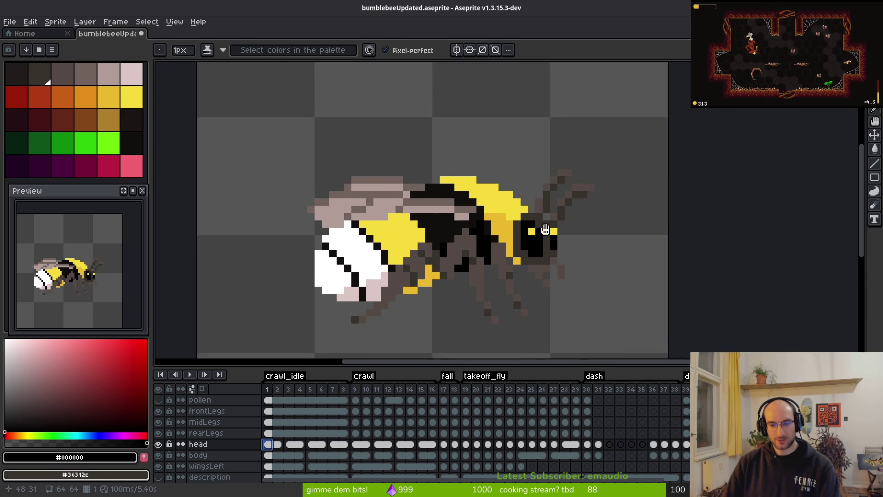
pyautogui.moveTo(502, 278); pyautogui.dragTo(524, 234)
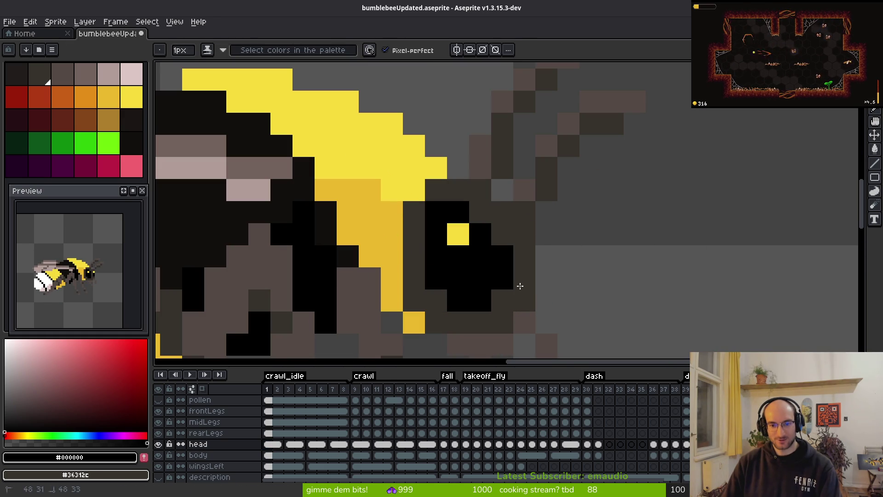
pyautogui.keyDown('alt'); pyautogui.click(457, 233); pyautogui.keyUp('alt')
pyautogui.click(480, 256)
pyautogui.click(524, 256)
pyautogui.scroll(-1, 529, 261)
pyautogui.scroll(-4, 529, 261)
# On the next frame, add a yellow highlight pixel, fill the eye black, and make the right column brown
pyautogui.press('Right')
pyautogui.press('Right')
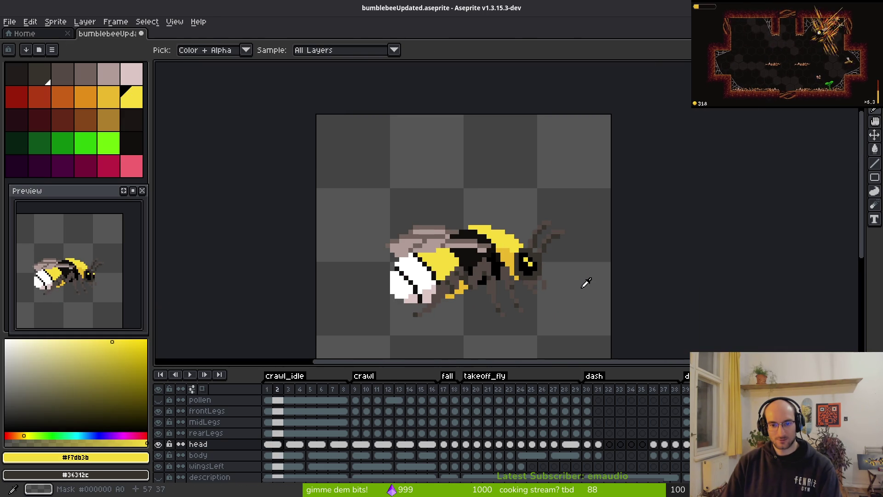
pyautogui.scroll(5, 545, 268)
pyautogui.scroll(1, 544, 268)
pyautogui.click(434, 266)
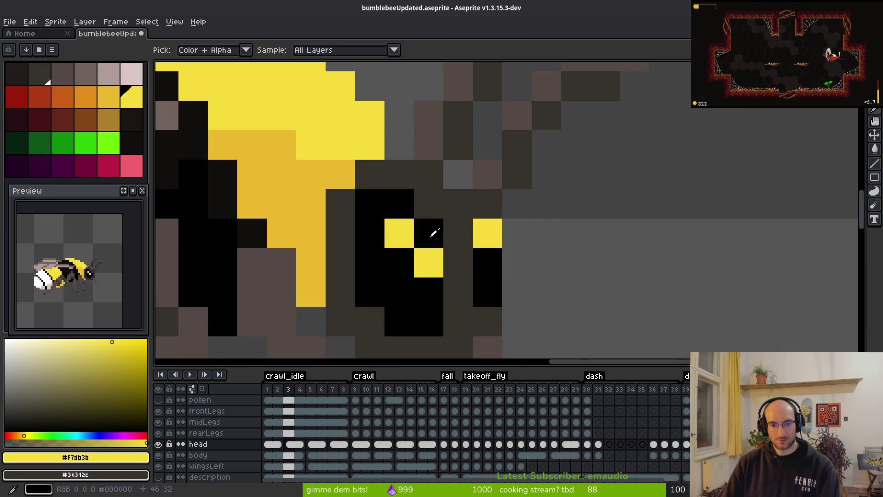
pyautogui.keyDown('alt'); pyautogui.click(434, 233); pyautogui.keyUp('alt')
pyautogui.moveTo(458, 260); pyautogui.dragTo(454, 286)
pyautogui.moveTo(488, 233); pyautogui.dragTo(493, 304)
# On the following frame, blacken an eye pixel, repaint the right column brown, and add a yellow highlight
pyautogui.press('Right')
pyautogui.press('Right')
pyautogui.click(453, 256)
pyautogui.moveTo(488, 234); pyautogui.dragTo(467, 280)
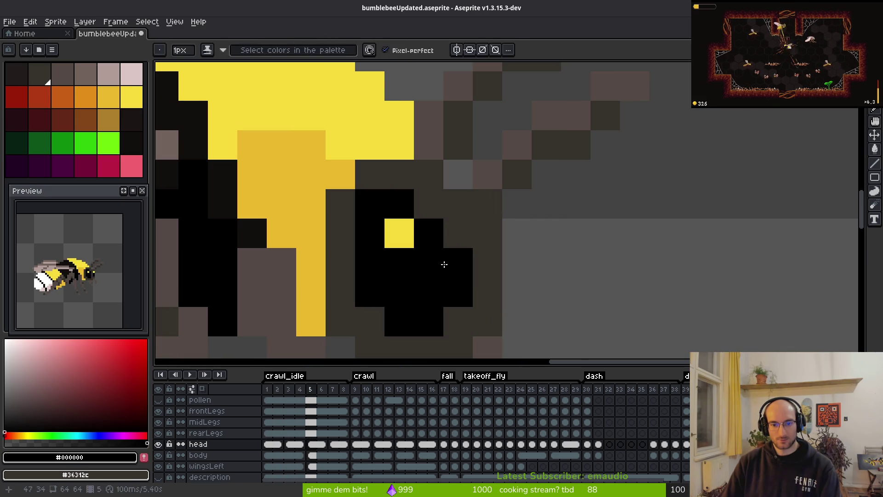
pyautogui.keyDown('alt'); pyautogui.click(405, 240); pyautogui.keyUp('alt')
pyautogui.click(422, 261)
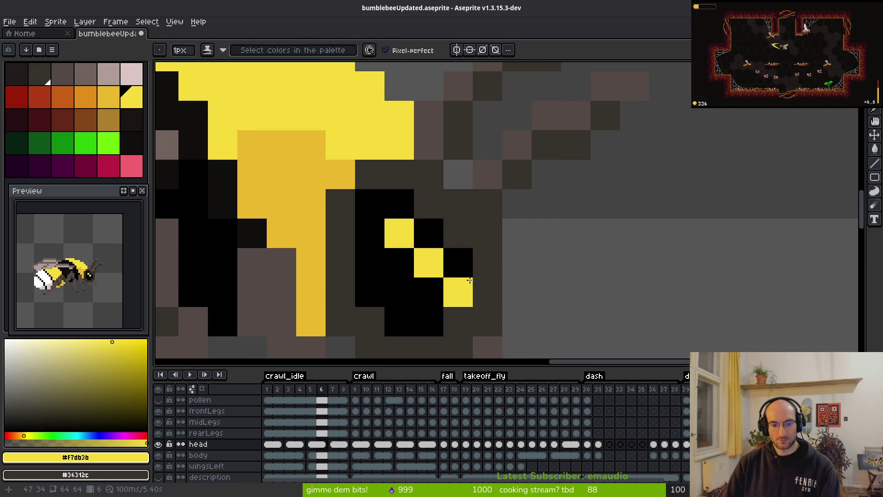
# On the next frame, paint a diagonal of yellow eye pixels with black filled around them
pyautogui.press('Right')
pyautogui.press('Right')
pyautogui.moveTo(429, 233)
pyautogui.mouseDown()
pyautogui.moveTo(453, 236)
pyautogui.moveTo(479, 258)
pyautogui.moveTo(463, 256)
pyautogui.moveTo(507, 275)
pyautogui.mouseUp()
pyautogui.keyDown('alt'); pyautogui.click(437, 250); pyautogui.keyUp('alt')
pyautogui.press('Right')
pyautogui.press('Right')
pyautogui.press('Right')
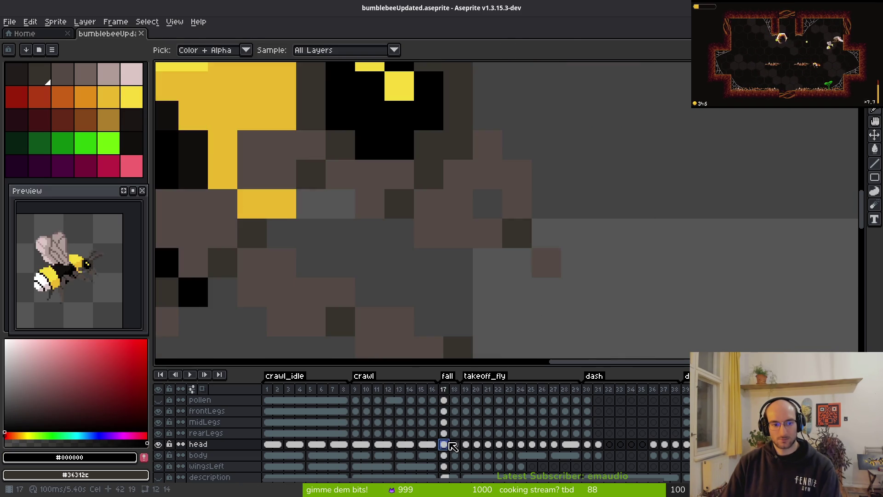
# Browse the dash, slash and death animation frames, ending on frame 39
pyautogui.click(476, 433)
pyautogui.click(609, 422)
pyautogui.hscroll(5, 532, 436)
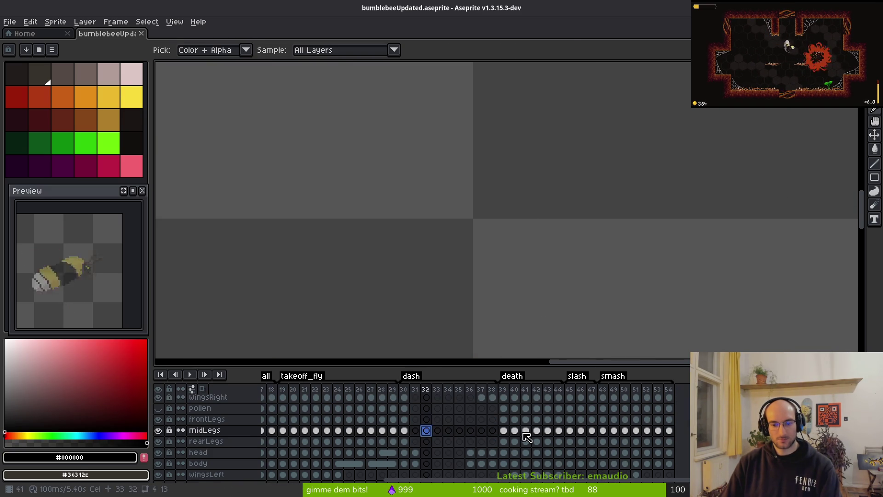
pyautogui.click(514, 419)
pyautogui.click(580, 419)
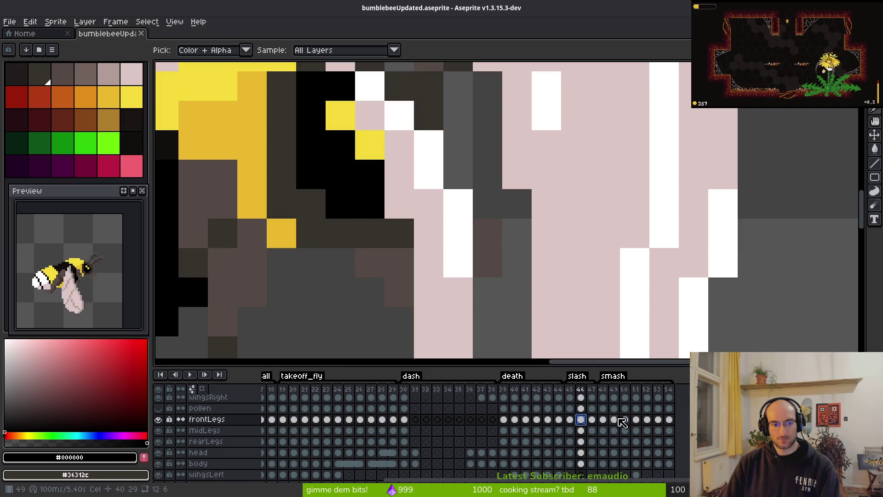
pyautogui.click(548, 420)
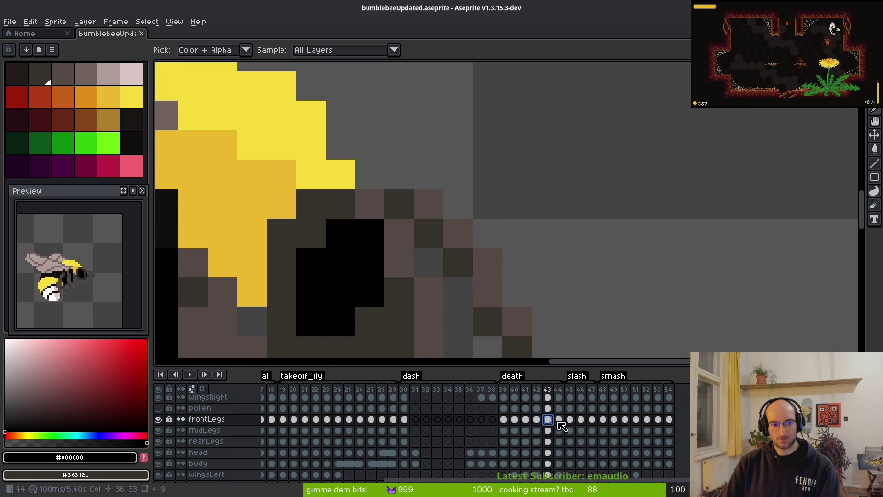
pyautogui.click(503, 420)
# On frame 39's head cel, blacken pixels below the eyes, add yellow highlights, cover the right eye brown
pyautogui.press('b')
pyautogui.scroll(-1, 403, 170)
pyautogui.scroll(2, 403, 170)
pyautogui.click(504, 452)
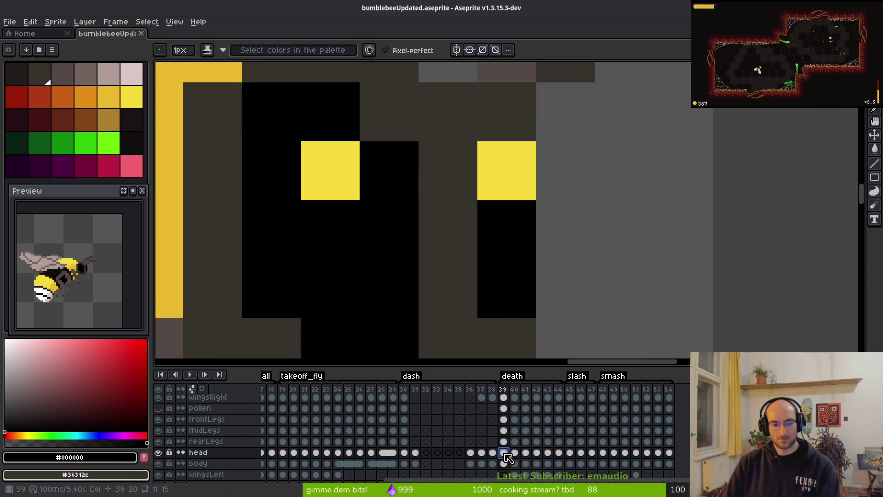
pyautogui.click(428, 207)
pyautogui.click(437, 278)
pyautogui.keyDown('alt'); pyautogui.click(354, 195); pyautogui.keyUp('alt')
pyautogui.click(388, 229)
pyautogui.rightClick(501, 182)
pyautogui.rightClick(506, 230)
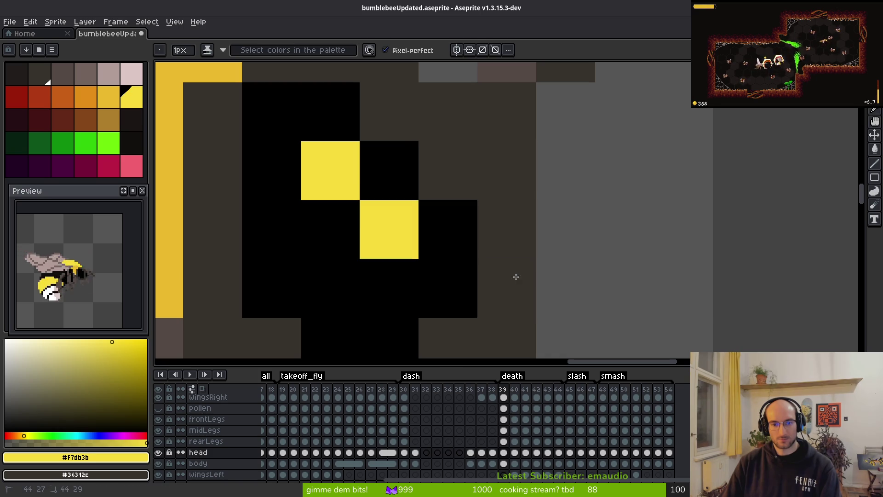
pyautogui.scroll(-2, 514, 269)
# On frame 40, cover the old eye pixels in dark brown and add black eye pixels
pyautogui.press('Right')
pyautogui.scroll(2, 446, 279)
pyautogui.moveTo(446, 279)
pyautogui.mouseDown()
pyautogui.moveTo(422, 228)
pyautogui.moveTo(433, 214)
pyautogui.mouseUp()
pyautogui.rightClick(443, 203)
pyautogui.rightClick(480, 202)
pyautogui.keyDown('alt'); pyautogui.click(413, 191); pyautogui.keyUp('alt')
pyautogui.click(414, 190)
pyautogui.click(515, 205)
# Reshape the eye on frame 41 with black strokes and dark brown cover-ups
pyautogui.press('Right')
pyautogui.moveTo(440, 292); pyautogui.dragTo(454, 86)
pyautogui.rightClick(451, 88)
pyautogui.rightClick(472, 89)
pyautogui.click(428, 132)
pyautogui.moveTo(428, 132); pyautogui.dragTo(469, 171)
pyautogui.scroll(-2, 470, 171)
pyautogui.click(505, 227)
# Undo stray pixels on frames 42–43 and add black pixels below and at the eye's lower left
pyautogui.press('Right')
pyautogui.hotkey('ctrl', 'z')
pyautogui.scroll(-3, 499, 248)
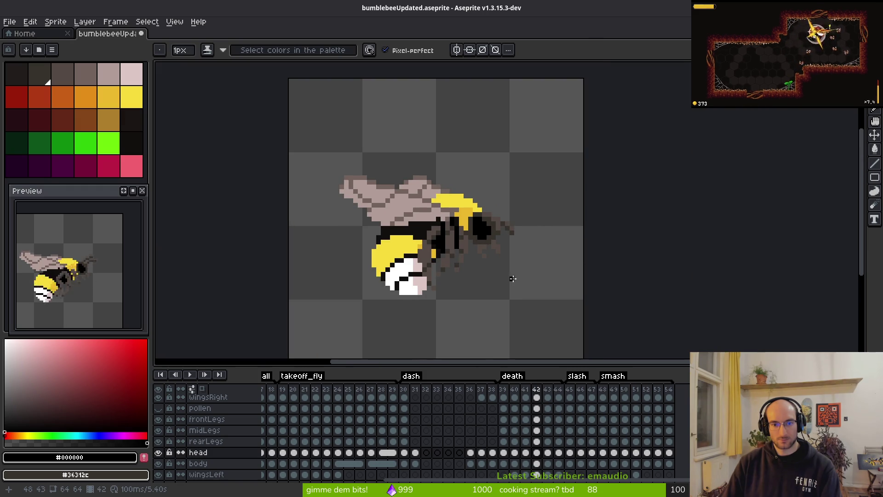
pyautogui.scroll(3, 517, 265)
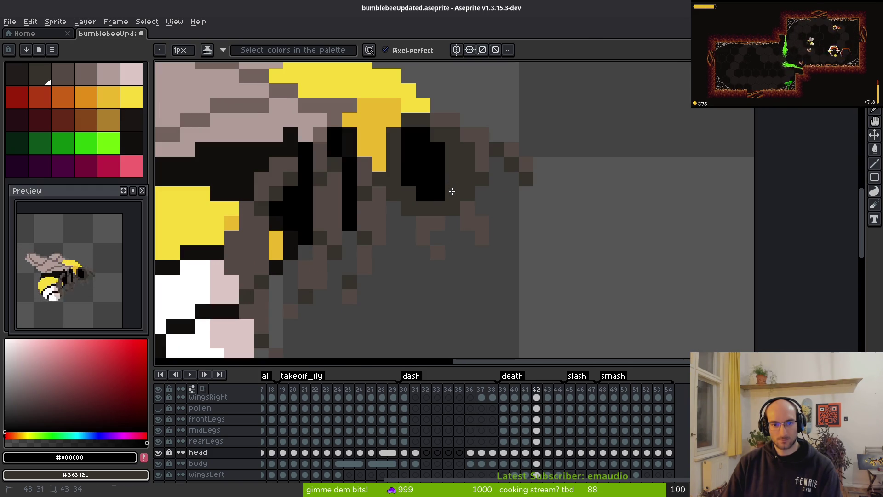
pyautogui.press('.')
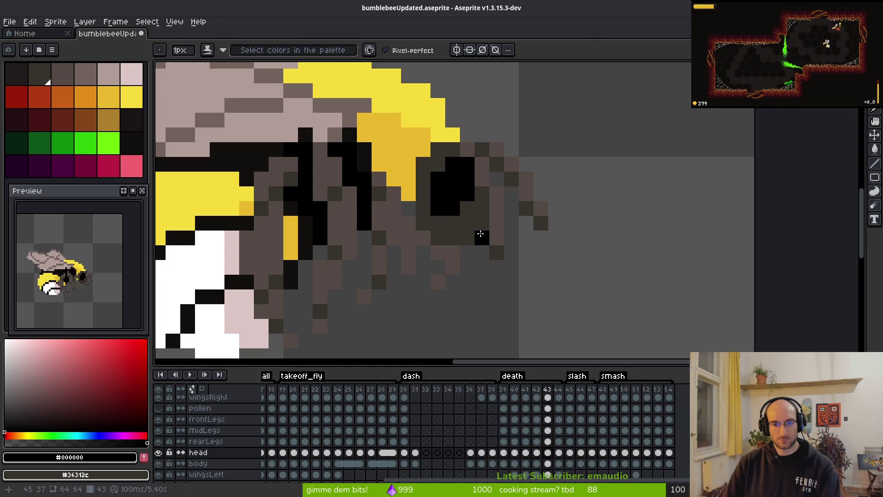
pyautogui.scroll(-3, 465, 230)
pyautogui.scroll(2, 459, 244)
pyautogui.hotkey('ctrl', 'z')
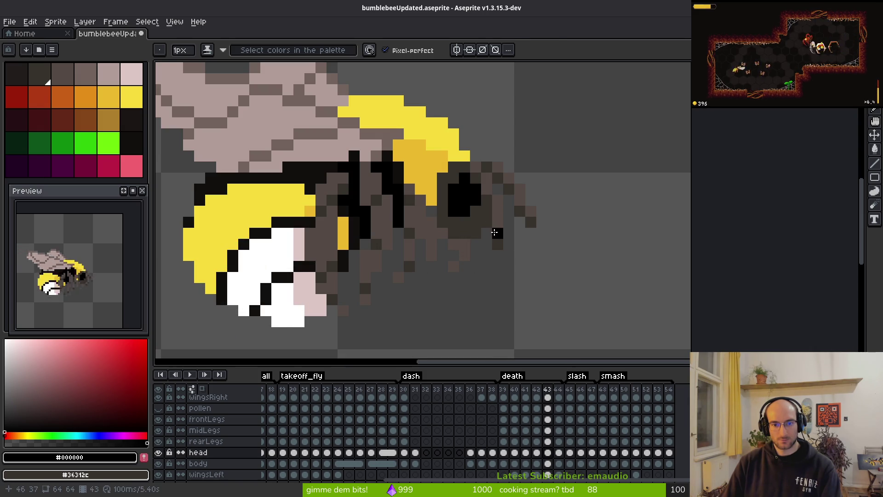
pyautogui.click(455, 219)
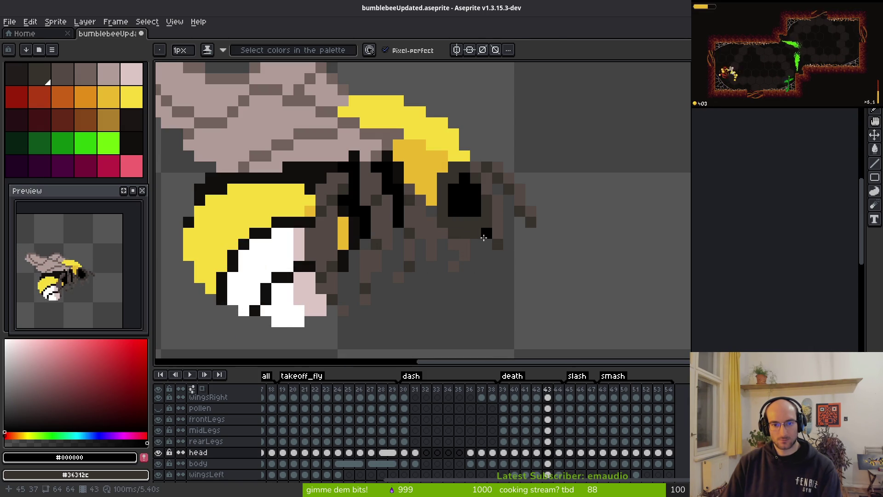
pyautogui.scroll(-5, 485, 237)
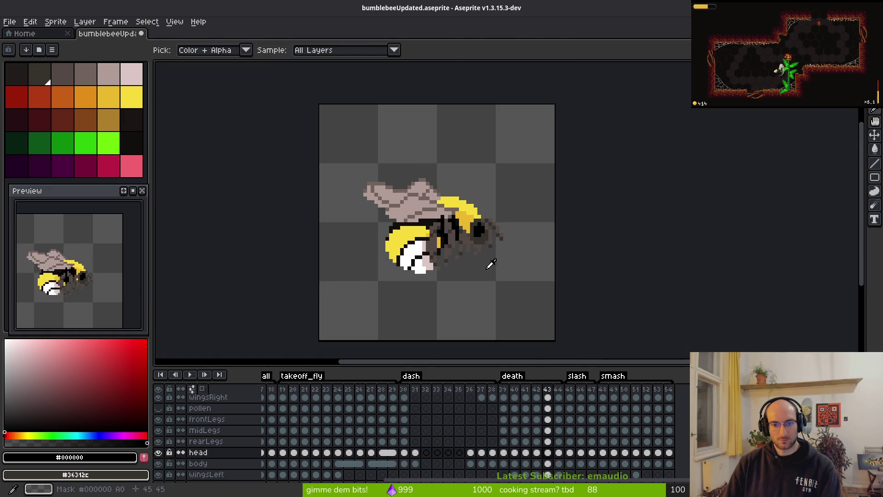
pyautogui.scroll(6, 488, 249)
pyautogui.scroll(-5, 496, 234)
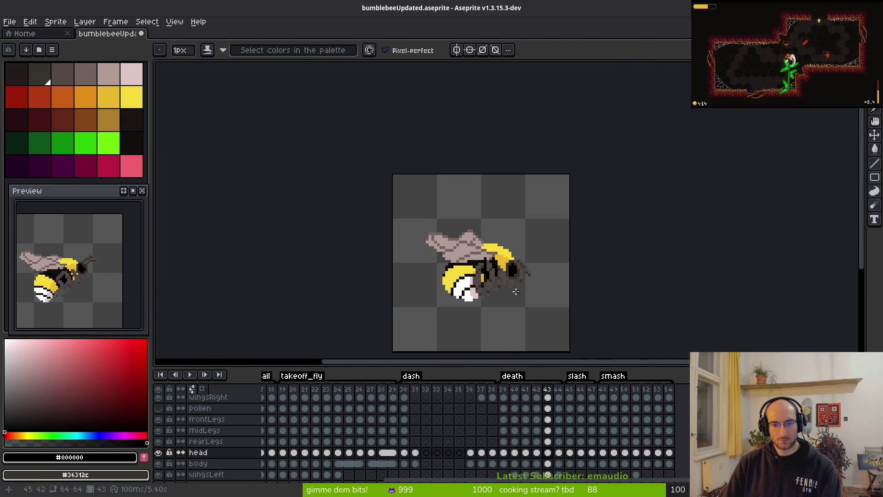
pyautogui.scroll(5, 487, 235)
pyautogui.click(487, 233)
# Check frames 44 and 45, then generate the sprite sheet from all frames
pyautogui.scroll(-5, 541, 229)
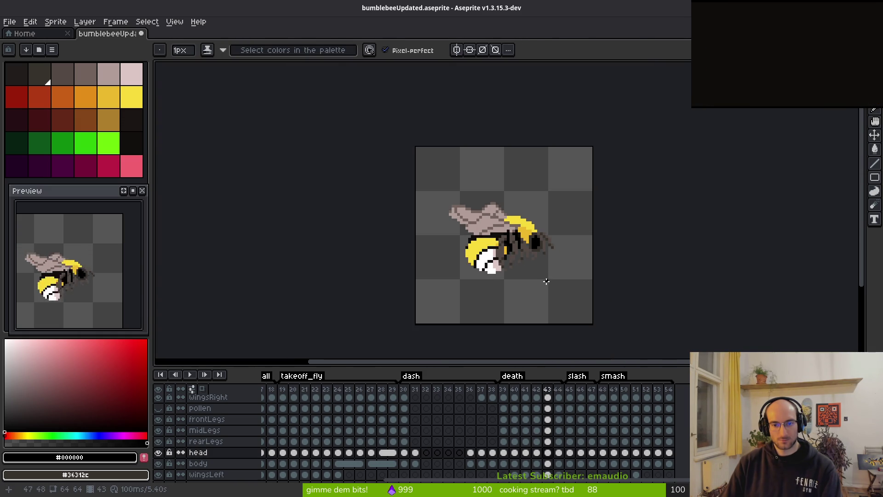
pyautogui.press('.')
pyautogui.scroll(5, 535, 239)
pyautogui.scroll(1, 535, 239)
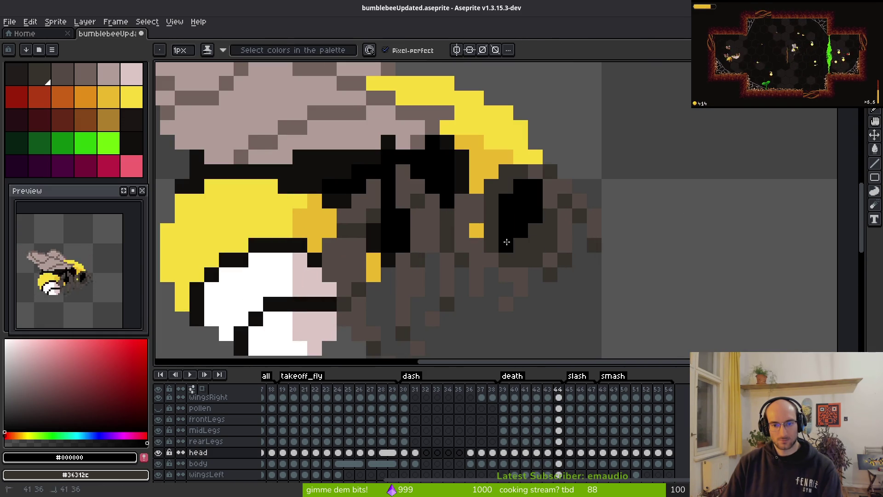
pyautogui.scroll(-5, 518, 243)
pyautogui.press('.')
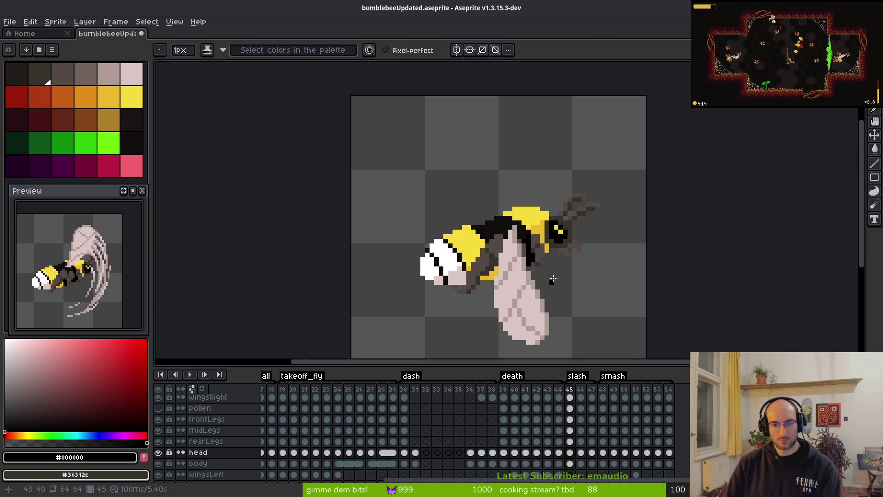
pyautogui.scroll(6, 548, 231)
pyautogui.scroll(-5, 579, 252)
pyautogui.hotkey('ctrl', 'e')
pyautogui.click(282, 163)
# Export the sheet PNG over bumblebee-Sheet.png in assets/art/player, confirming the overwrite
pyautogui.hotkey('ctrl', 'alt', 'shift', 's')
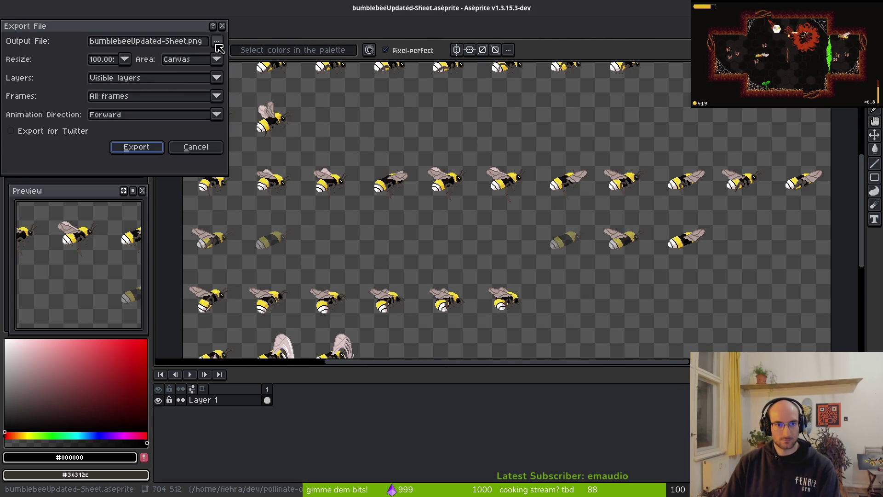
pyautogui.click(217, 43)
pyautogui.doubleClick(58, 90)
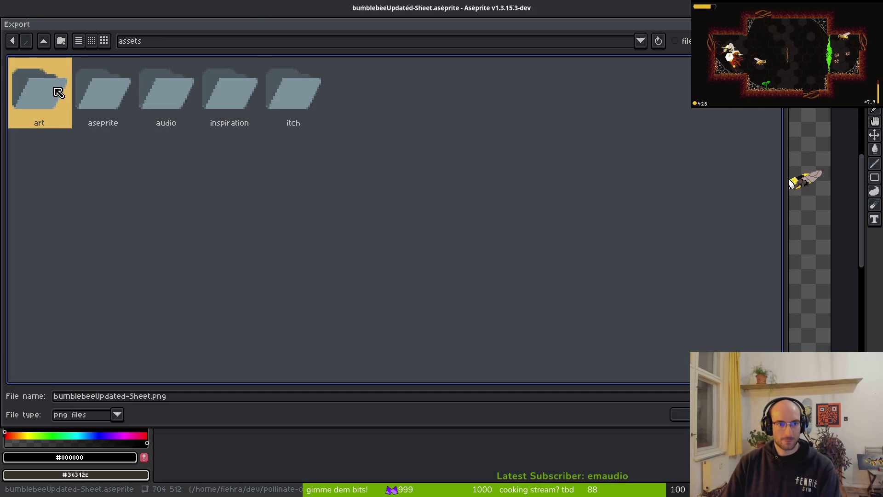
pyautogui.click(422, 94)
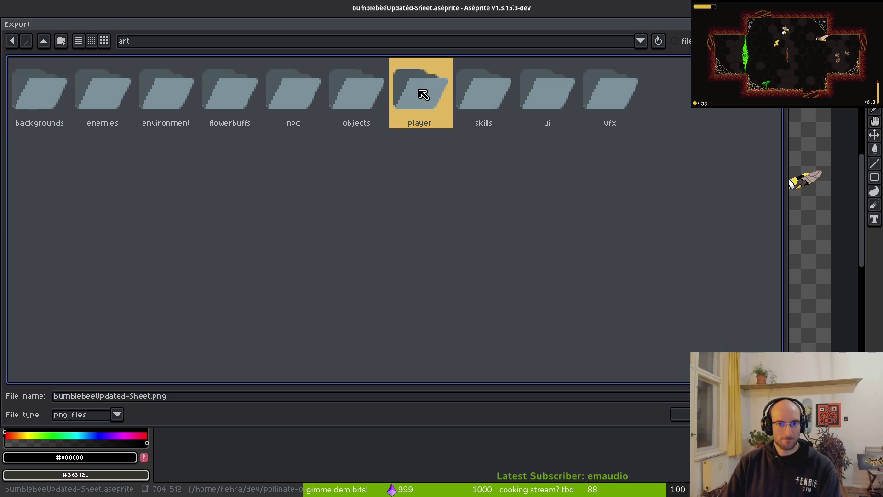
pyautogui.doubleClick(422, 94)
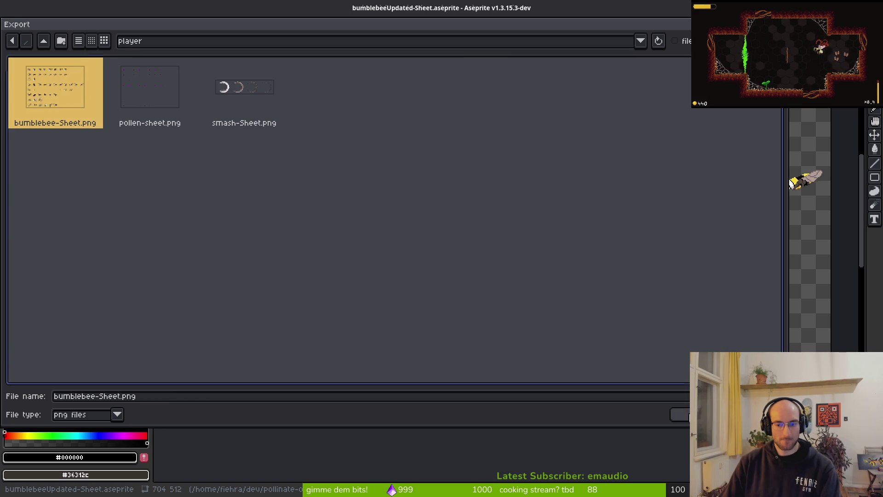
pyautogui.press('Return')
pyautogui.click(385, 276)
pyautogui.click(152, 157)
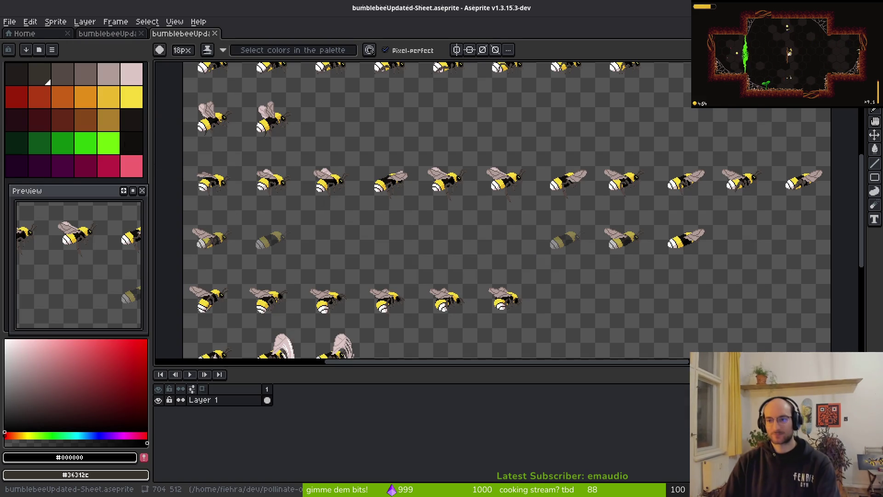
pyautogui.hotkey('alt', 'Tab')
# Run pollinateOrDie maximized, load the game, fly the bee around the hive, then stop it
pyautogui.press('F5')
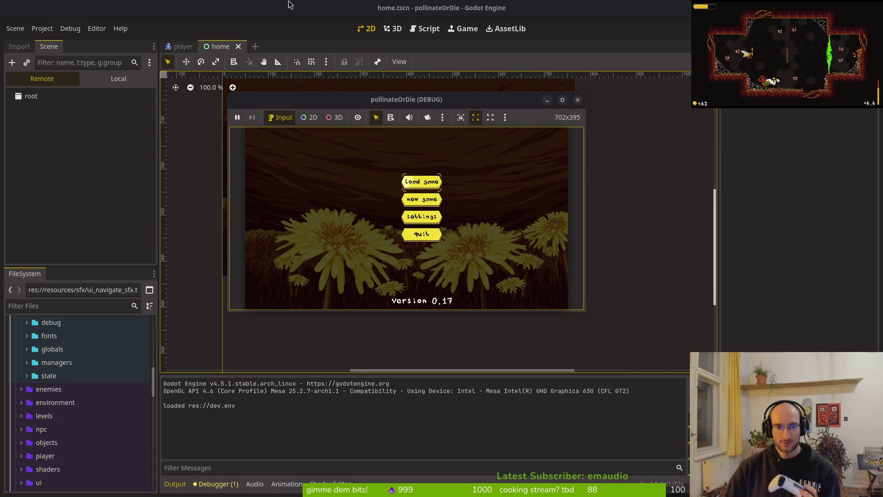
pyautogui.doubleClick(300, 104)
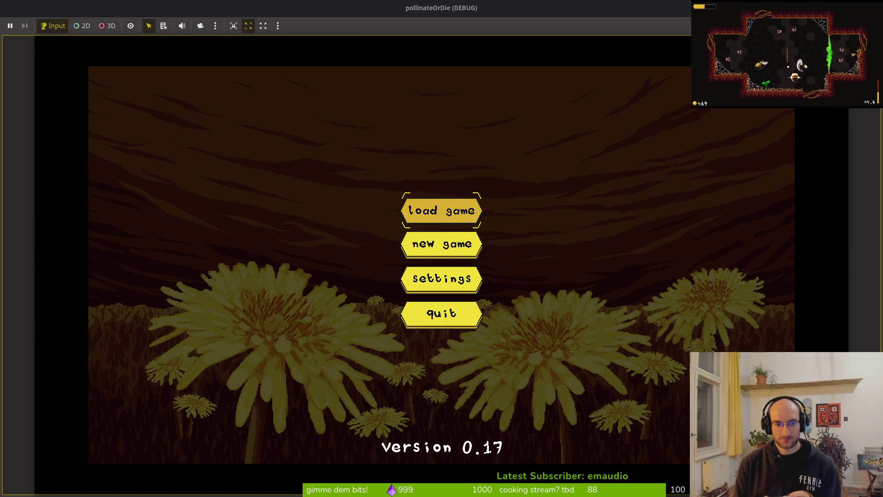
pyautogui.press('Return')
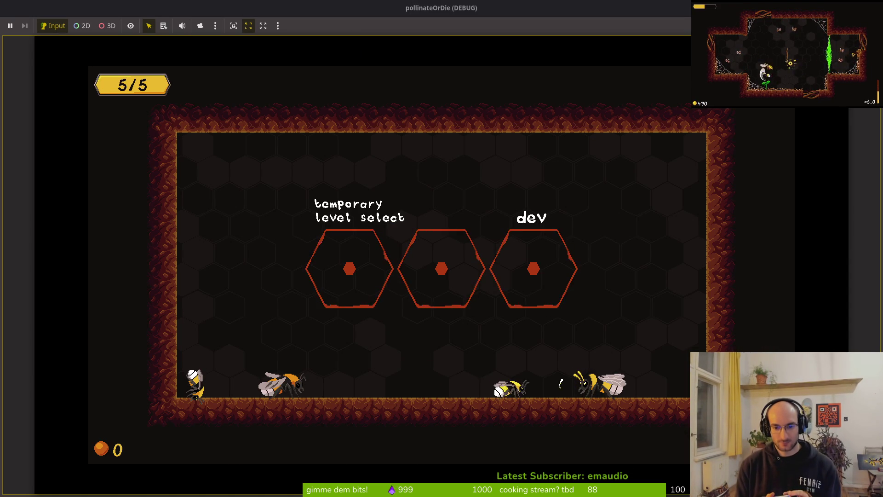
pyautogui.press('Left')
pyautogui.press('Right')
pyautogui.press('Right')
pyautogui.press('Left')
pyautogui.press('Left')
pyautogui.press('Left')
pyautogui.press('Right')
pyautogui.press('Left')
pyautogui.press('F8')
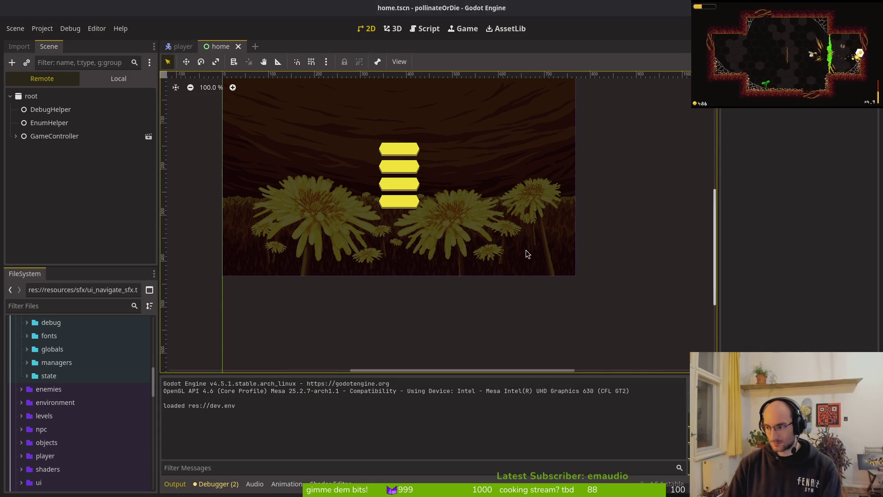
pyautogui.hotkey('alt', 'Tab')
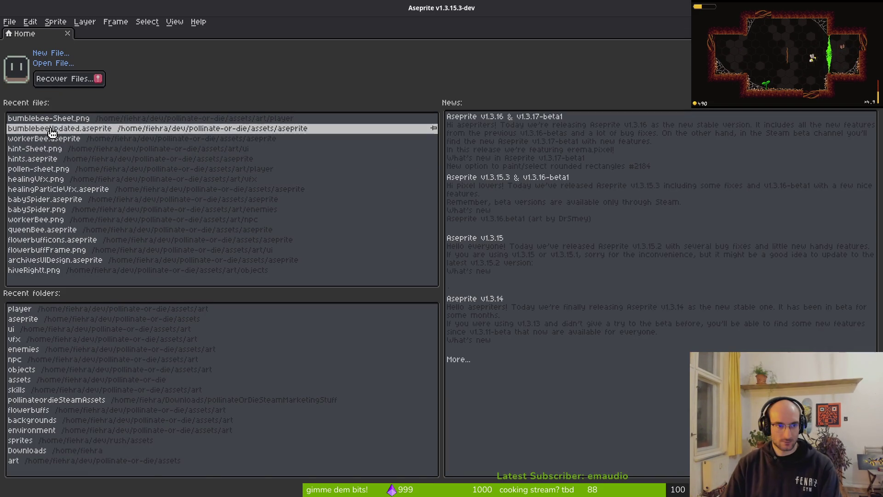
# View frame 10 of bumblebeeUpdated.aseprite, then stop the running game in Godot and quit the editor
pyautogui.click(67, 130)
pyautogui.click(367, 401)
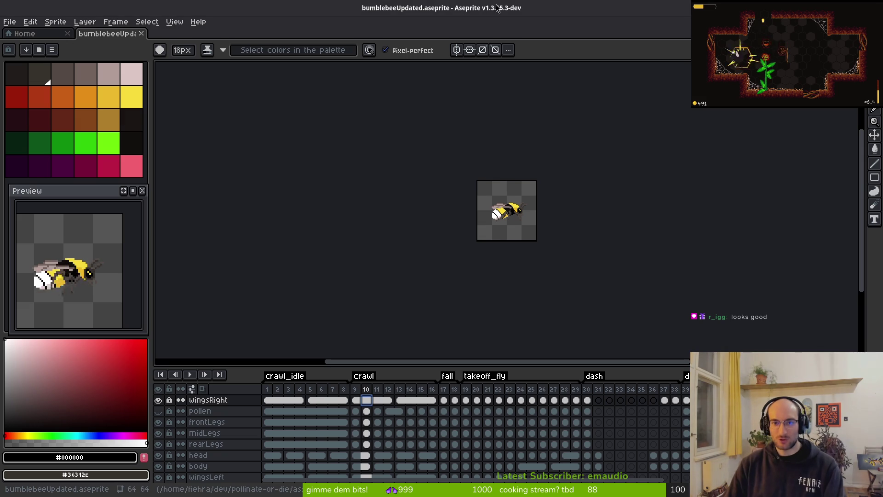
pyautogui.hotkey('alt', 'Tab')
pyautogui.scroll(3, 336, 197)
pyautogui.hscroll(-2, 376, 189)
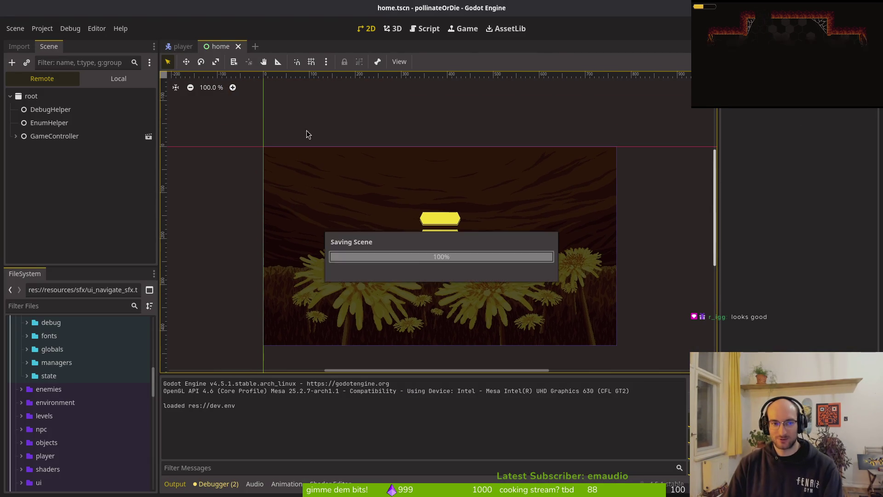
pyautogui.hotkey('ctrl', 'q')
pyautogui.press('Escape')
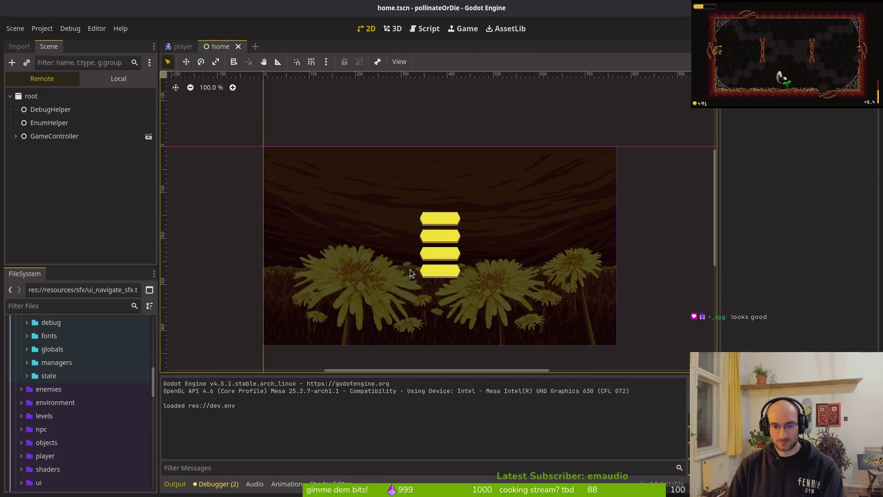
pyautogui.press('F8')
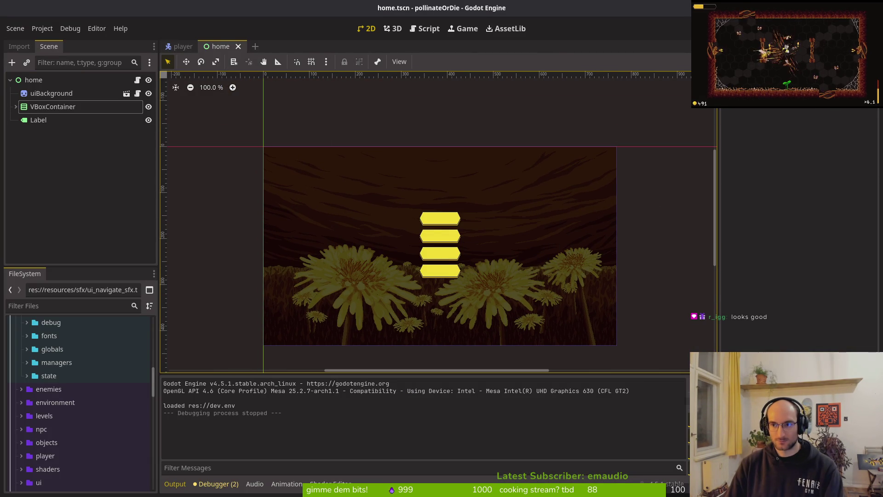
pyautogui.hotkey('ctrl', 'q')
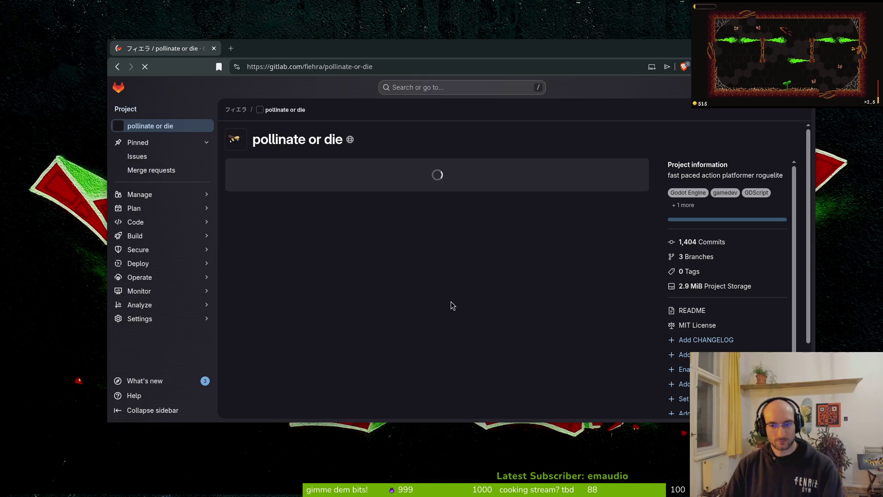
# Open the issues list, then inspect the debug.helper.gd diff in tig from the project folder
pyautogui.click(137, 156)
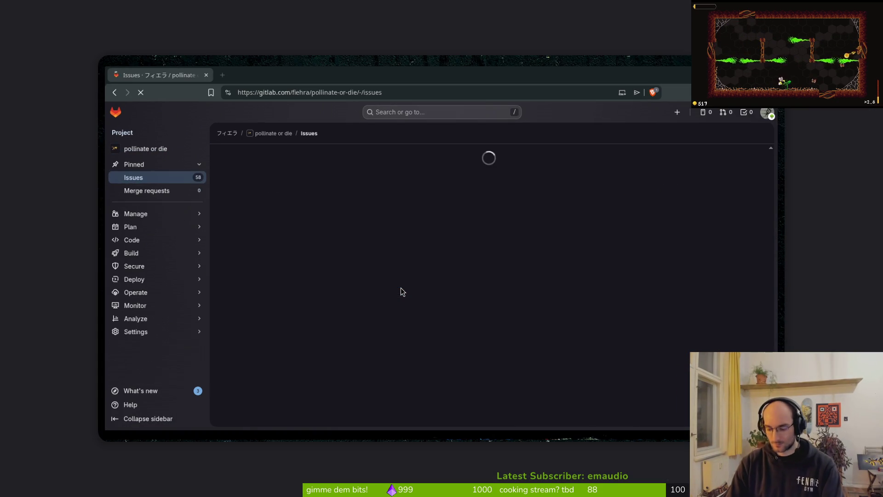
pyautogui.press('super+Return')
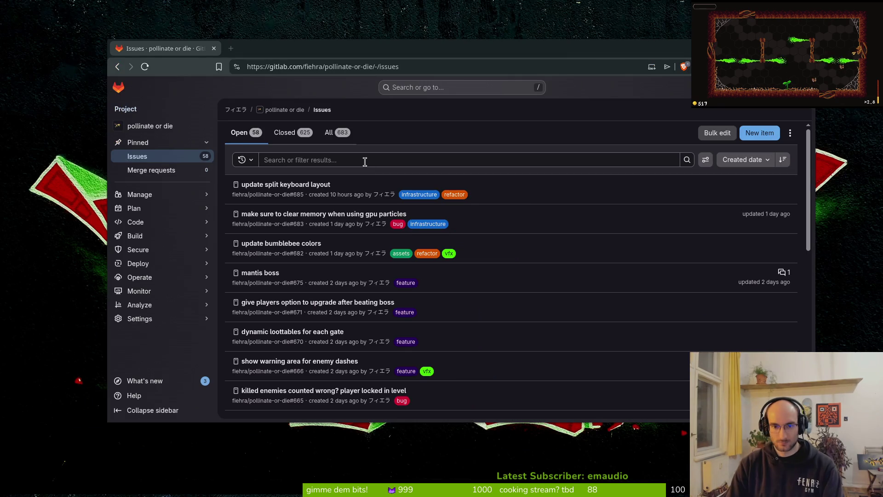
pyautogui.write('c')
pyautogui.press('Return')
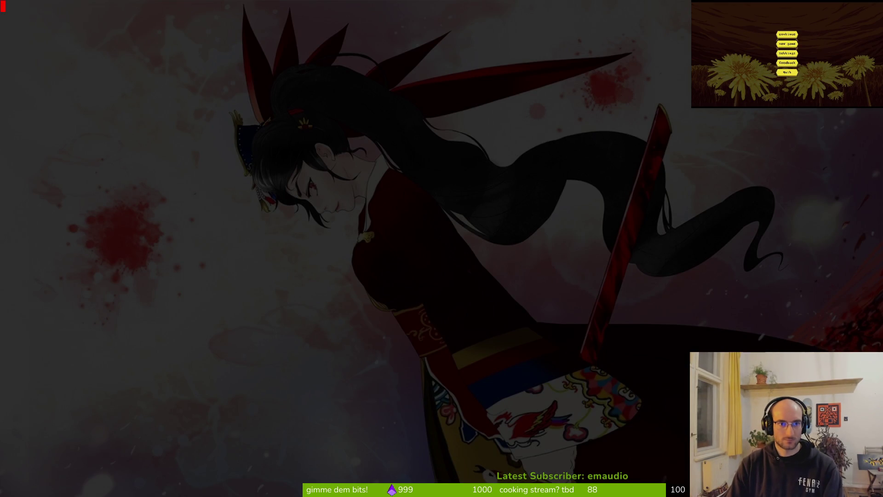
pyautogui.press('Return')
pyautogui.write('s')
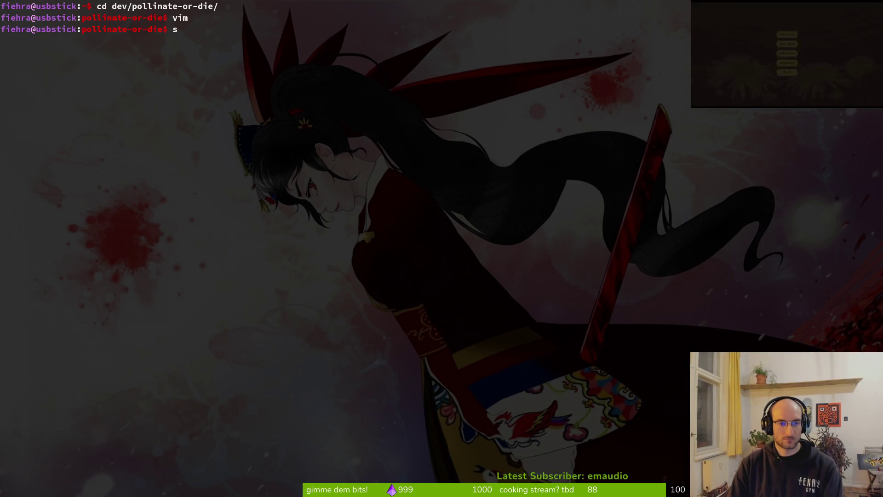
pyautogui.press('Return')
pyautogui.press('Down')
pyautogui.press('Down')
pyautogui.press('Return')
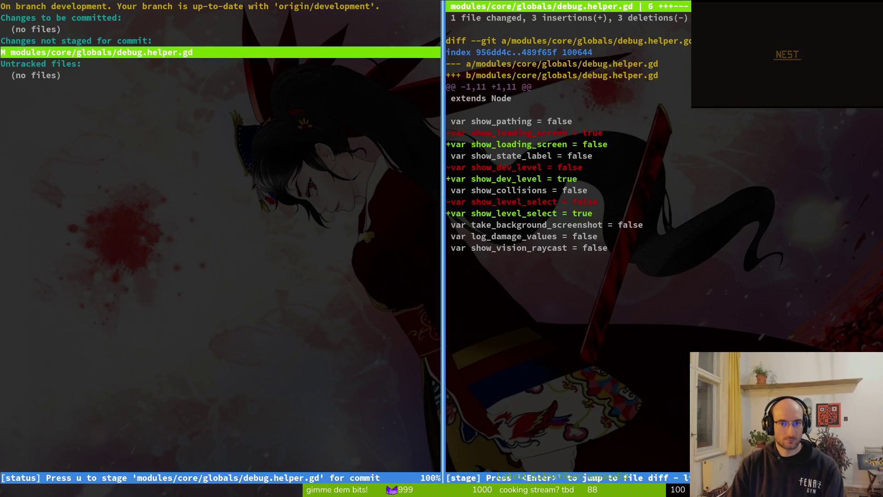
pyautogui.press('q')
pyautogui.press('q')
pyautogui.press('super+b')
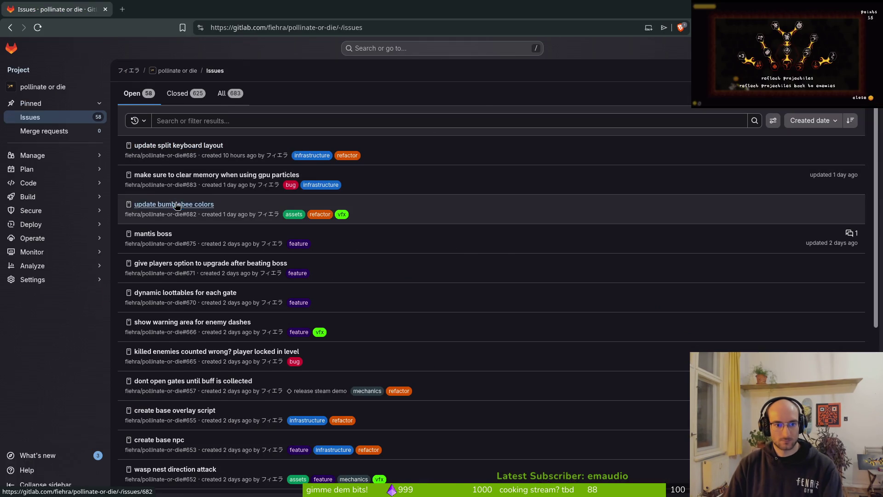
# Close issue #682, 'update bumblebee colors'
pyautogui.click(177, 205)
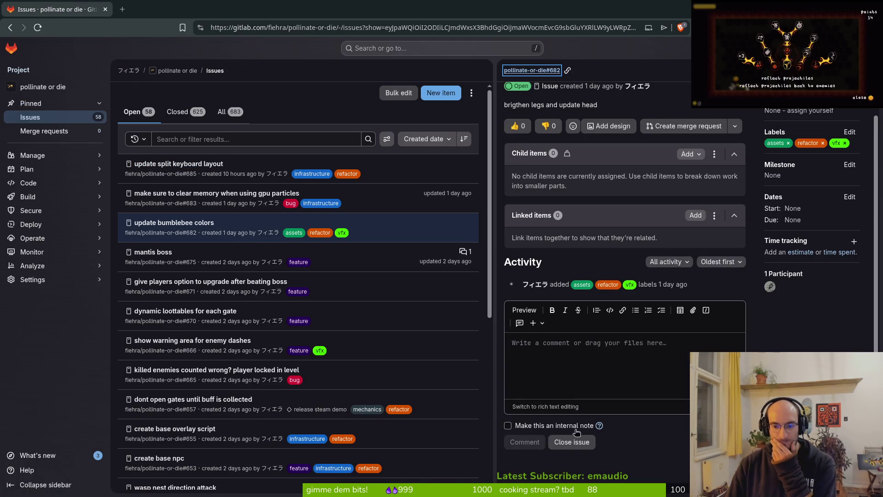
pyautogui.click(572, 442)
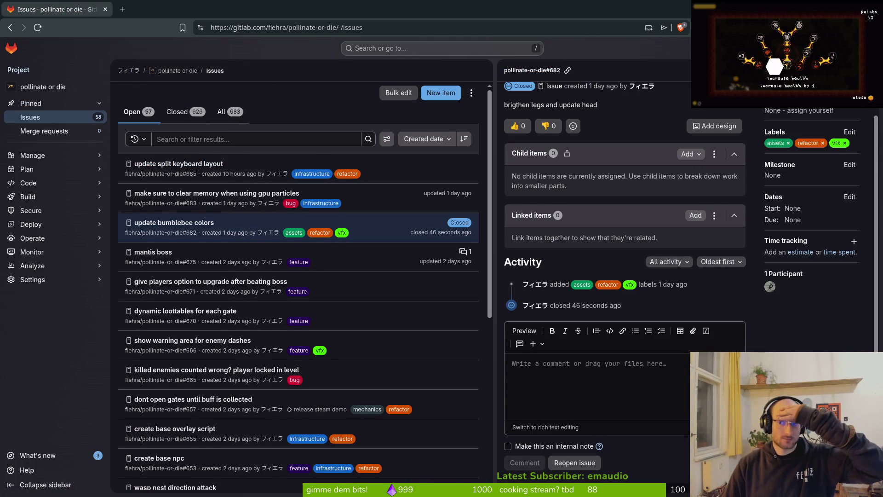
pyautogui.press('Escape')
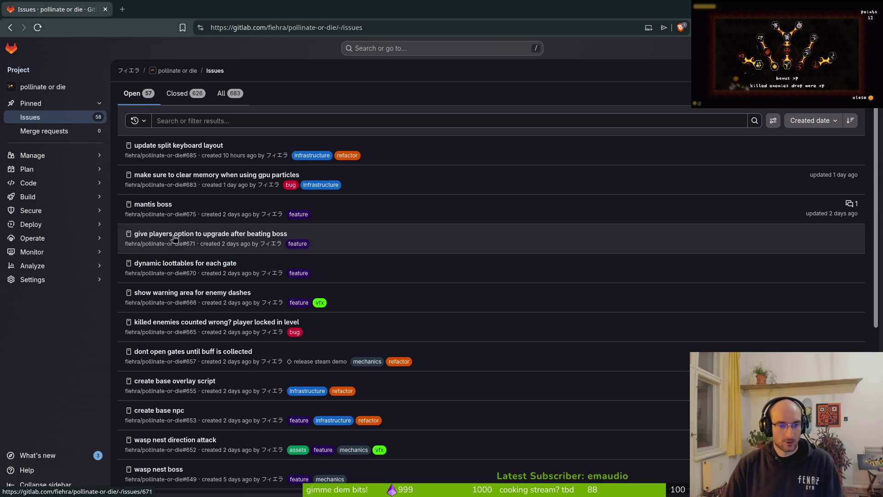
pyautogui.scroll(-2, 207, 299)
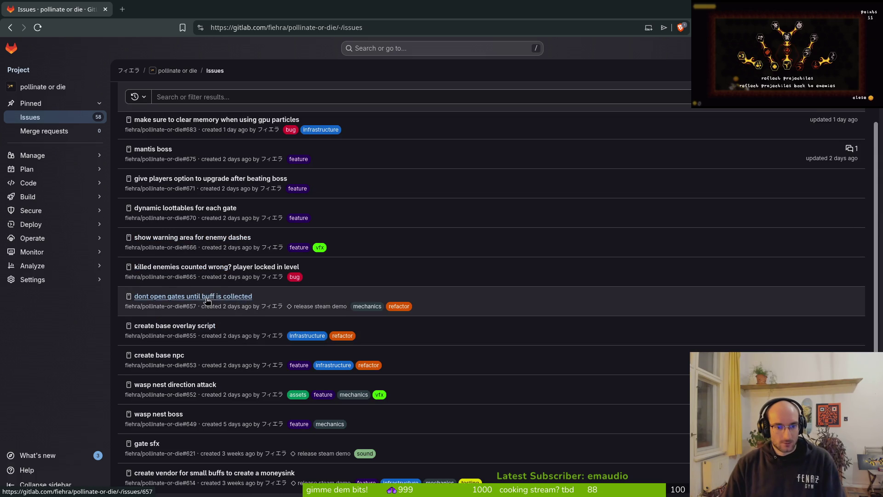
# Post 'mhm idk doublecheck for more feedback' on issue #657 about gates opening before the buff
pyautogui.click(184, 299)
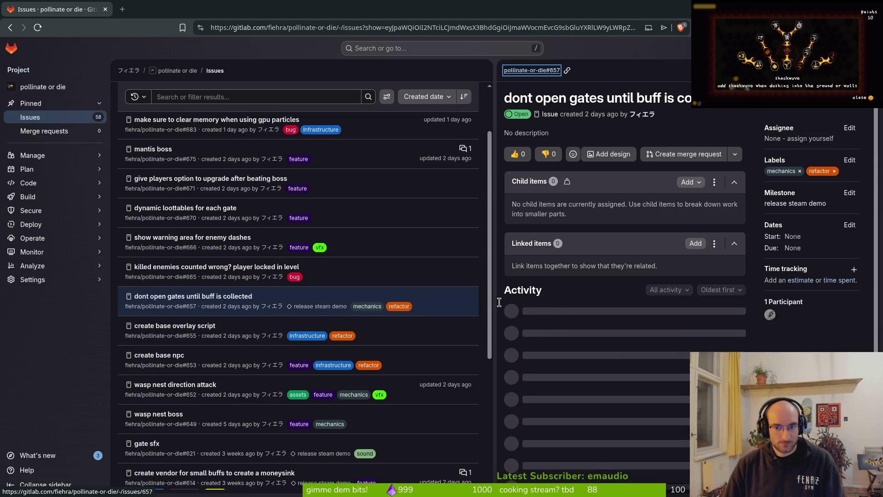
pyautogui.click(569, 416)
pyautogui.write('hm idk')
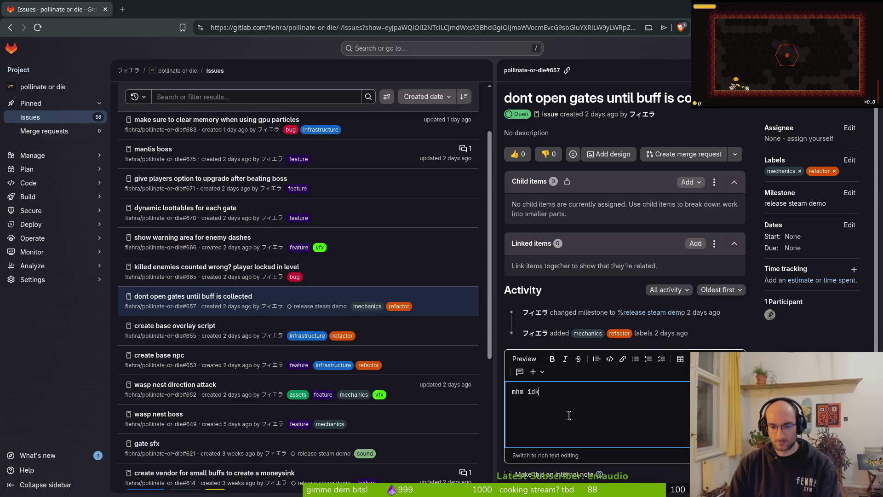
pyautogui.write('  doublecheck for more f')
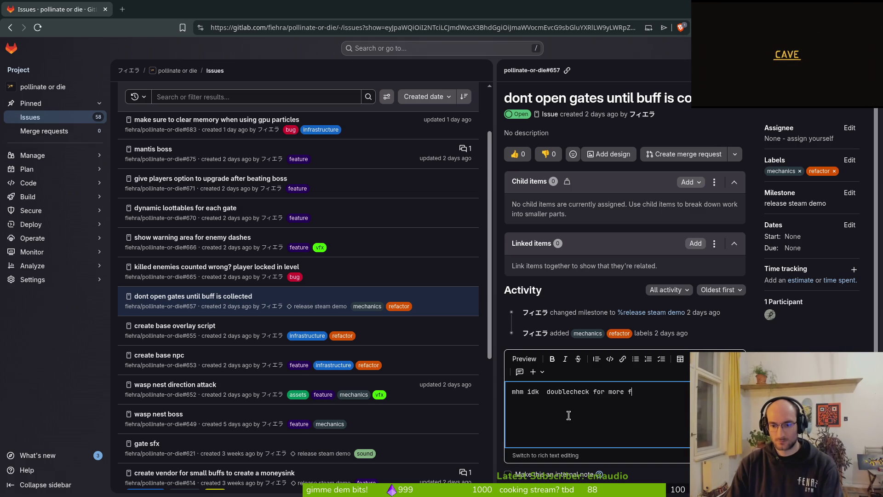
pyautogui.press('BackSpace')
pyautogui.write('edback')
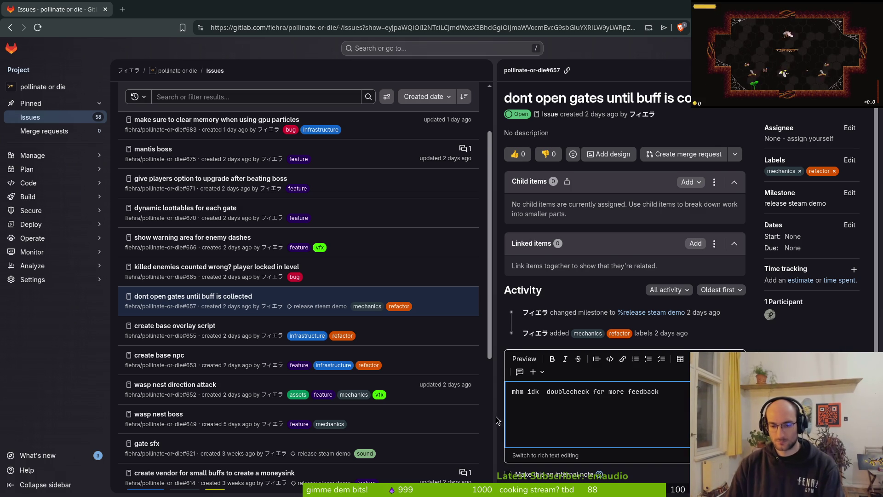
pyautogui.scroll(-1, 496, 416)
pyautogui.click(529, 463)
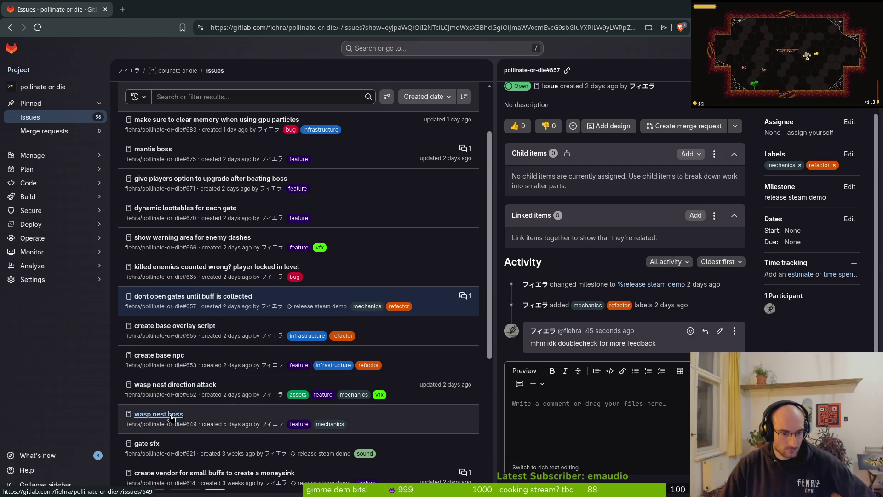
pyautogui.scroll(-3, 177, 416)
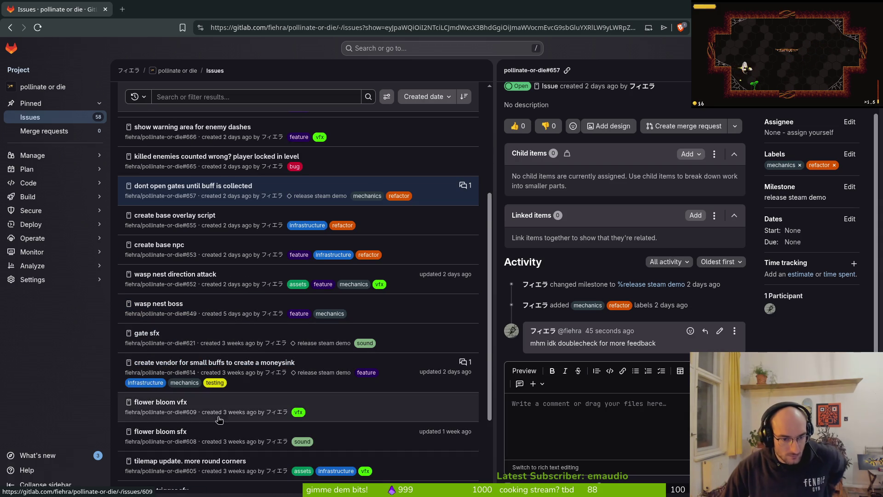
pyautogui.click(866, 70)
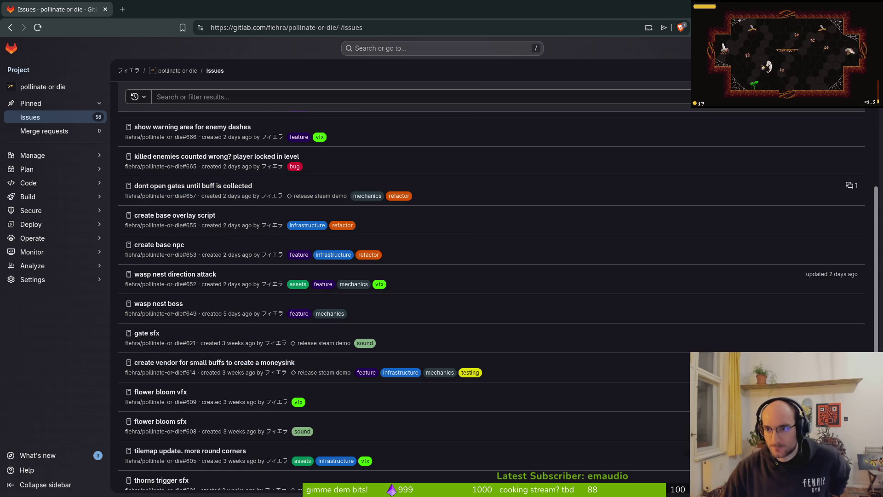
pyautogui.hotkey('alt', 'Tab')
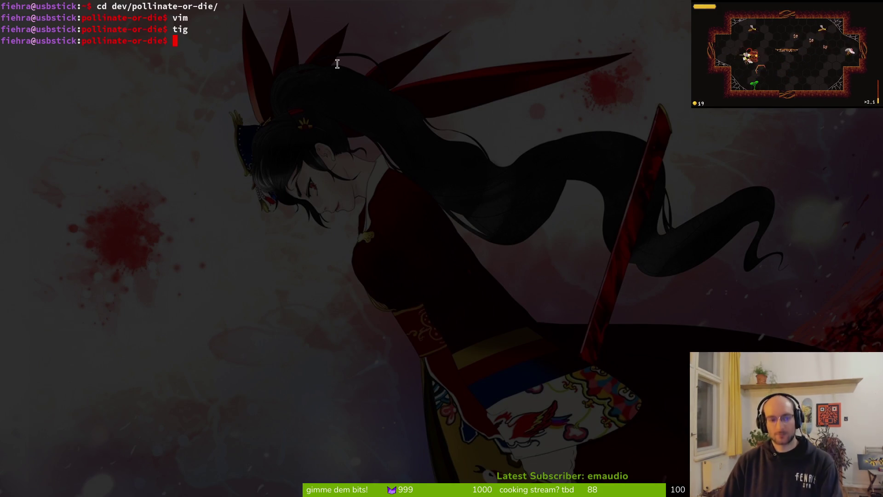
# Clear the terminal screen with the clear command
pyautogui.write('lear')
pyautogui.press('Return')
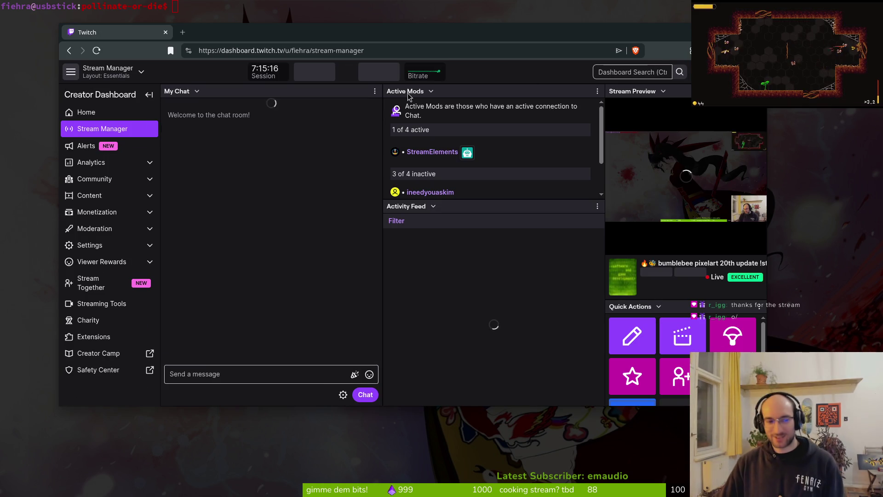
# Maximize the Twitch dashboard browser window, moving the YouTube music window aside
pyautogui.moveTo(296, 33); pyautogui.dragTo(313, 64)
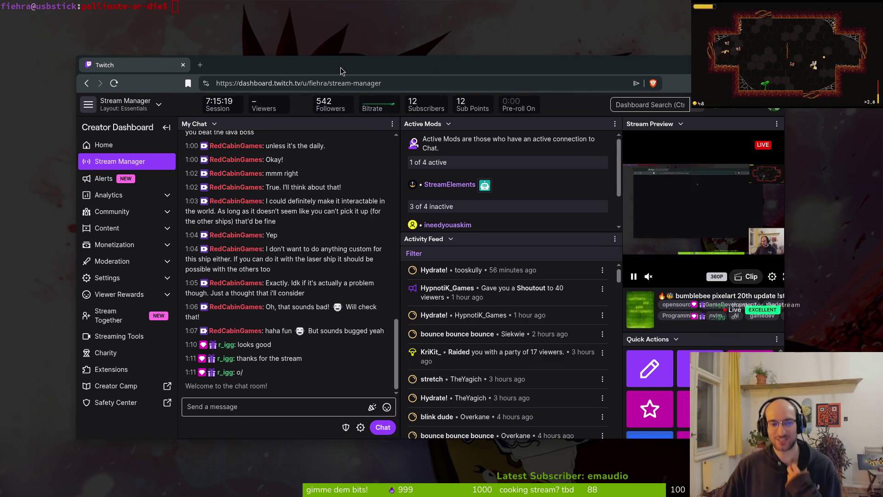
pyautogui.doubleClick(313, 65)
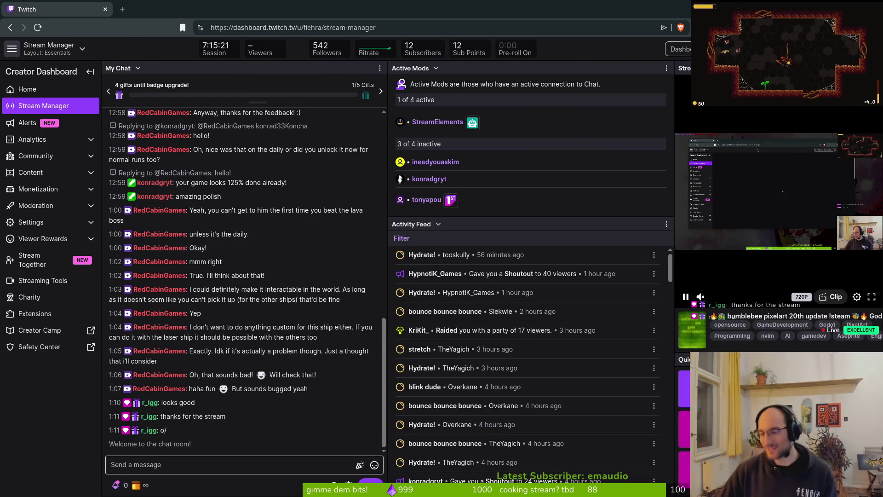
pyautogui.hotkey('alt', 'Tab')
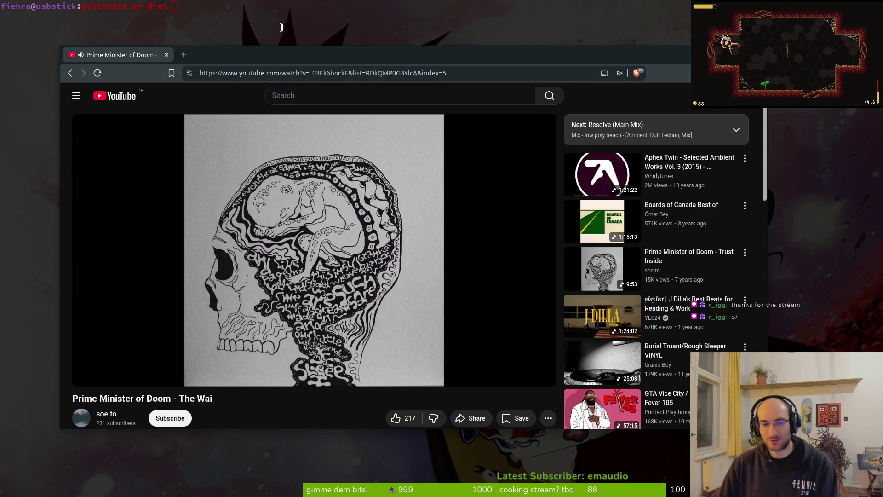
pyautogui.moveTo(213, 55); pyautogui.dragTo(272, 65)
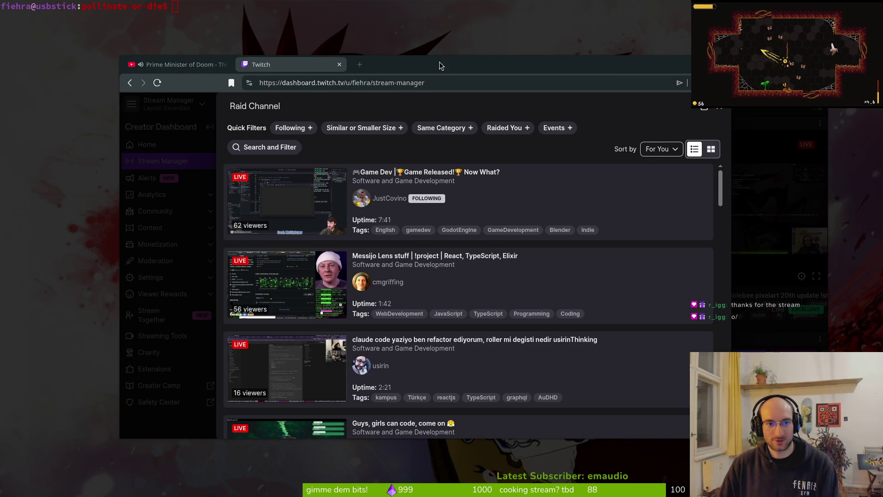
pyautogui.moveTo(440, 65); pyautogui.dragTo(401, 53)
pyautogui.doubleClick(401, 53)
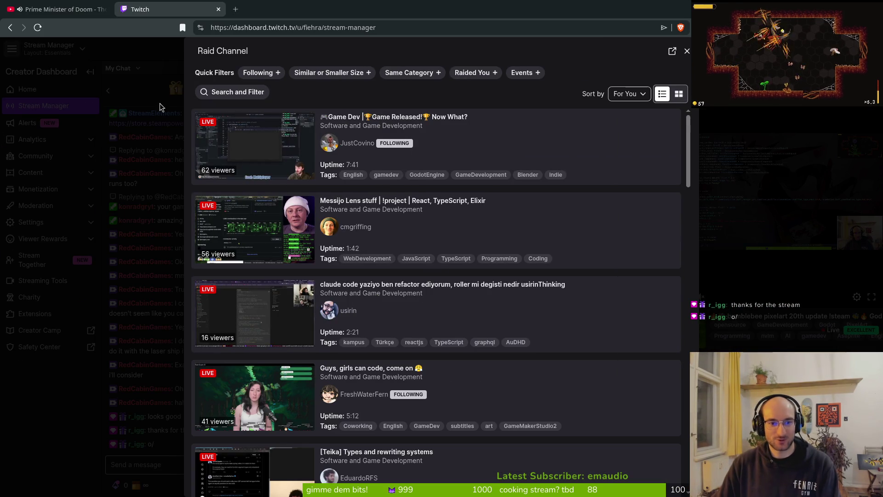
# Filter the raid channel list to Following and scroll through the live channels
pyautogui.click(244, 74)
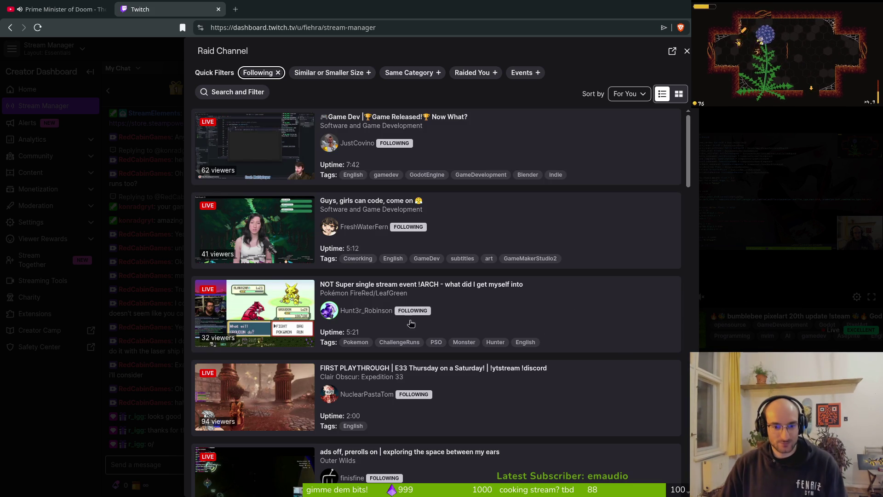
pyautogui.scroll(-3, 446, 379)
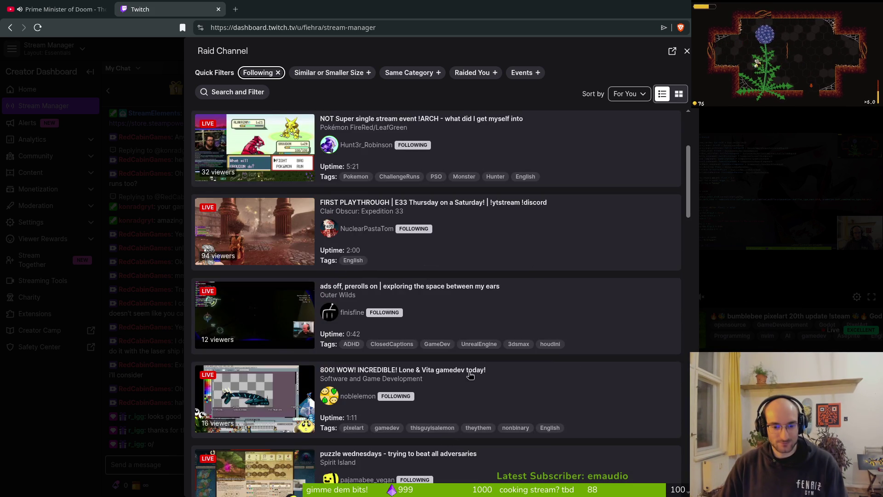
pyautogui.scroll(-9, 469, 376)
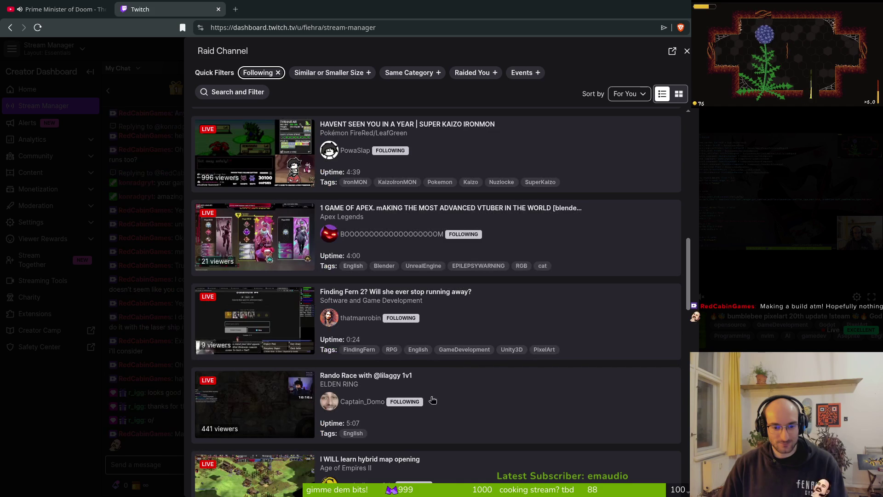